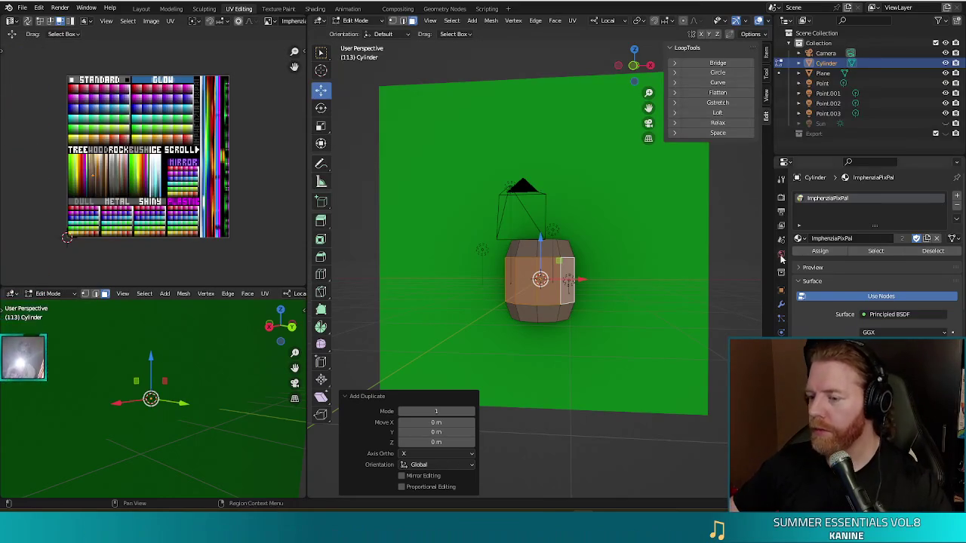
# Trial-resize the selected faces horizontally, then cancel the resize
pyautogui.moveTo(614, 234); pyautogui.dragTo(641, 317, button='middle')
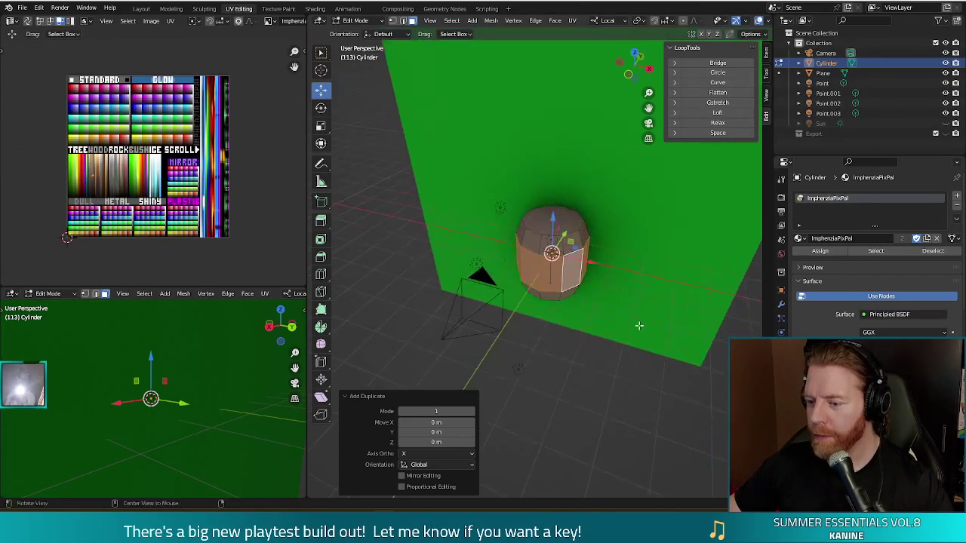
pyautogui.press('s')
pyautogui.rightClick(647, 340)
pyautogui.moveTo(607, 346); pyautogui.dragTo(621, 325, button='middle')
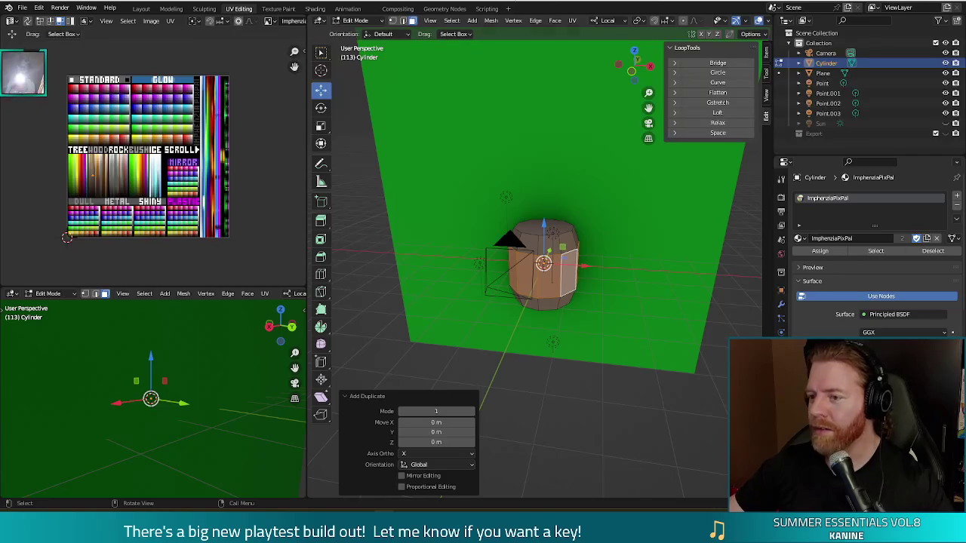
pyautogui.moveTo(536, 115); pyautogui.dragTo(627, 315, button='middle')
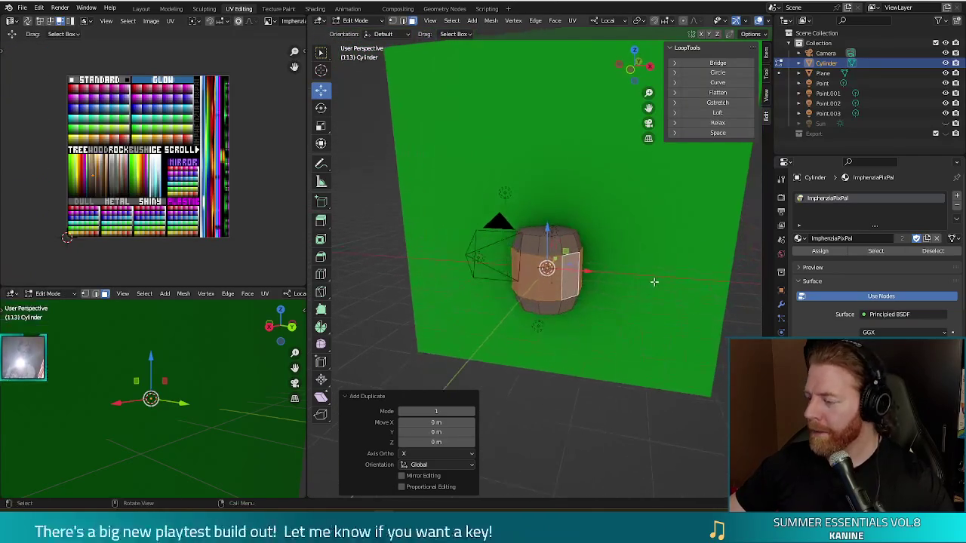
pyautogui.press('s')
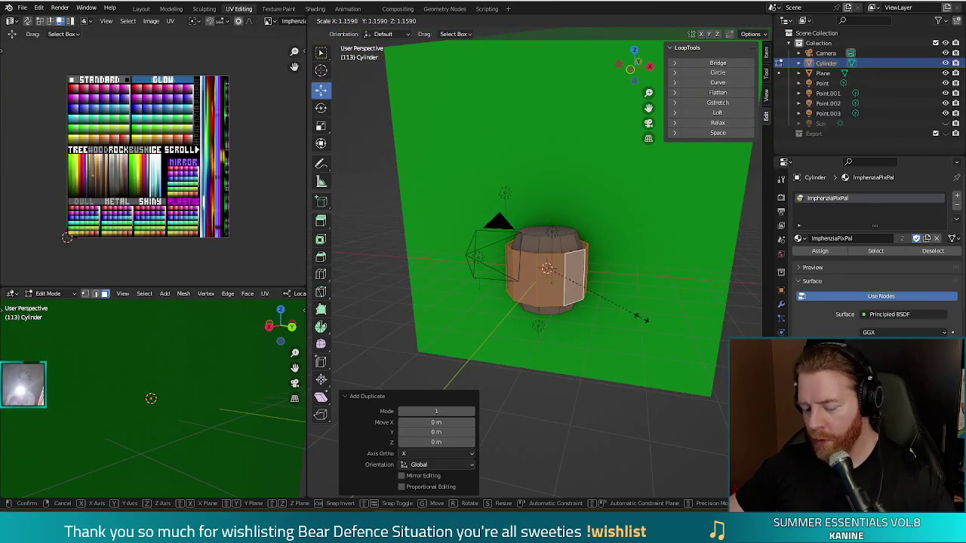
pyautogui.hotkey('shift', 'z')
pyautogui.hotkey('shift', 'z')
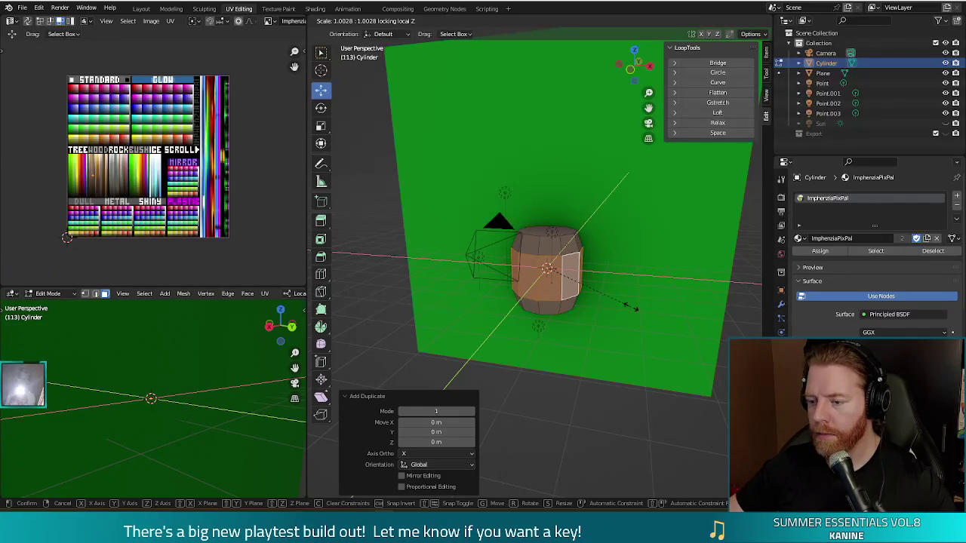
pyautogui.rightClick(631, 307)
# Undo back to the middle face loop and duplicate it in place with 0 m offset
pyautogui.hotkey('ctrl', 'z')
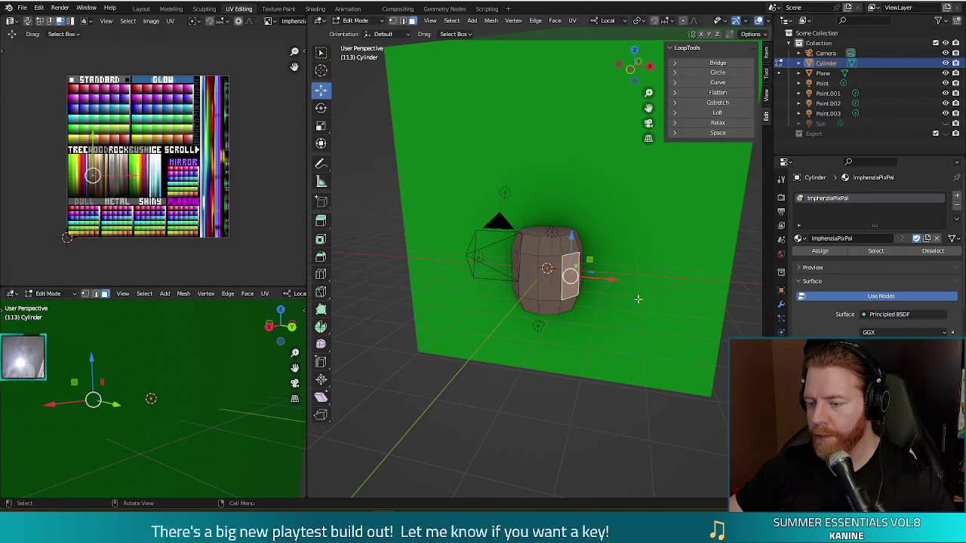
pyautogui.hotkey('ctrl', 'z')
pyautogui.hotkey('ctrl', 'z')
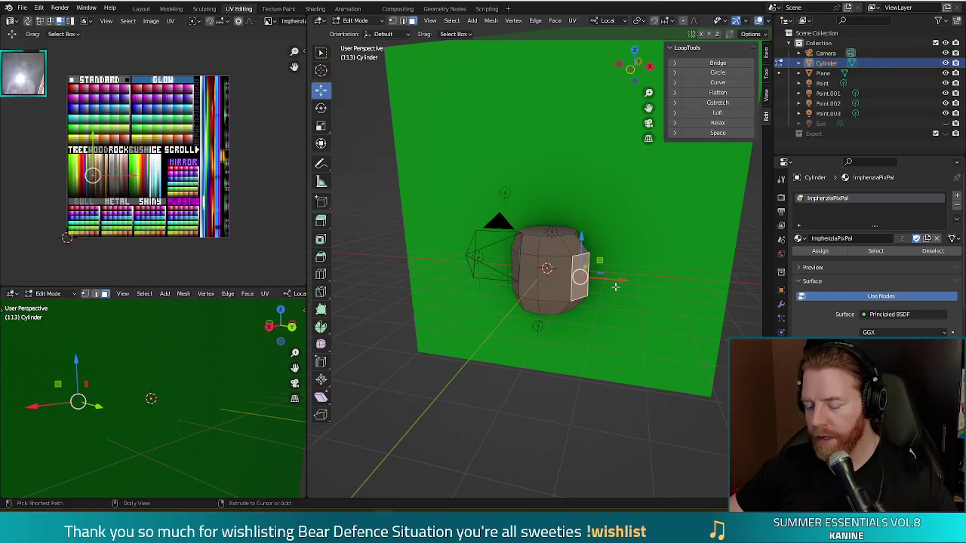
pyautogui.hotkey('ctrl', 'z')
pyautogui.hotkey('ctrl', 'z')
pyautogui.hotkey('ctrl', 'z')
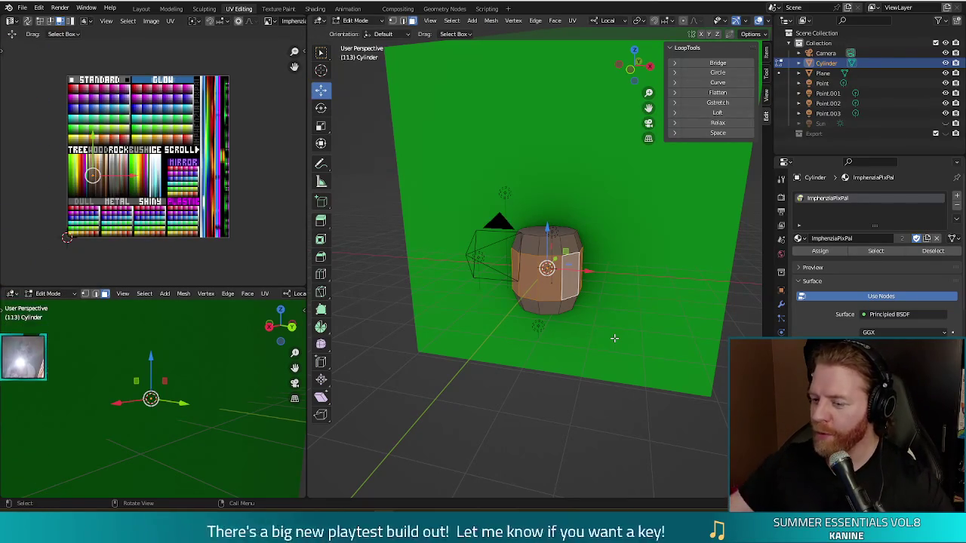
pyautogui.moveTo(642, 319)
pyautogui.mouseDown(button='middle')
pyautogui.moveTo(604, 327)
pyautogui.moveTo(615, 339)
pyautogui.moveTo(586, 307)
pyautogui.mouseUp(button='middle')
pyautogui.hotkey('shift', 'd')
pyautogui.press('Escape')
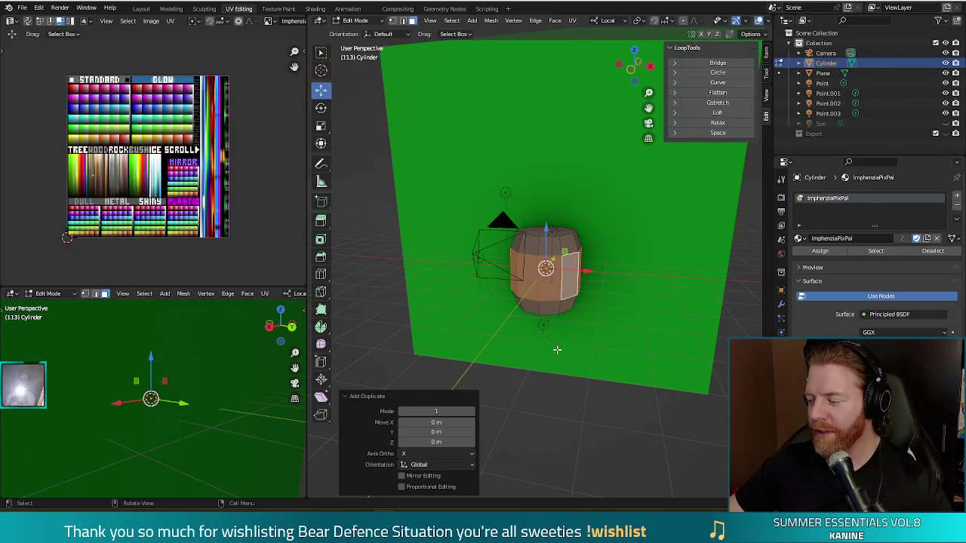
pyautogui.moveTo(577, 312); pyautogui.dragTo(621, 305, button='middle')
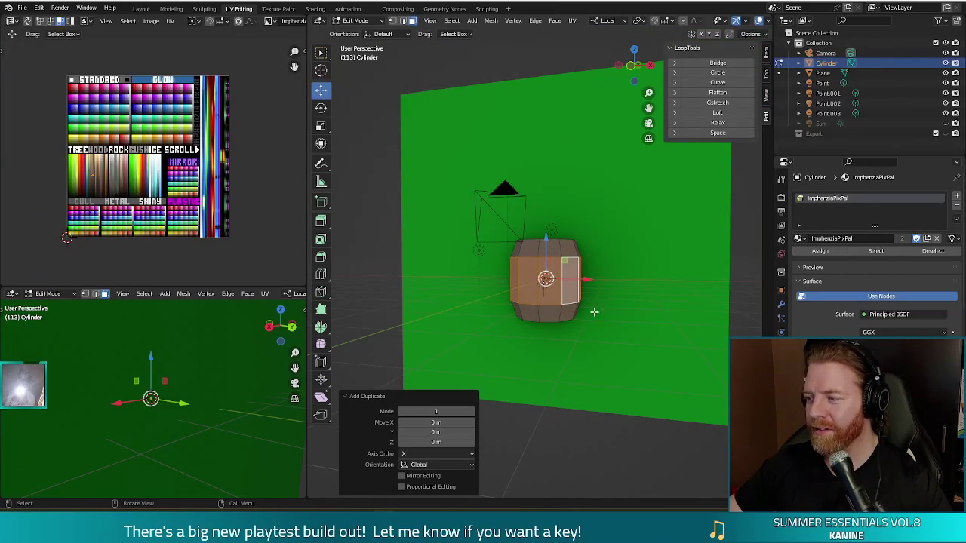
# Flatten the duplicated ring into a thin band and widen it slightly to 1.085
pyautogui.press('s')
pyautogui.press('z')
pyautogui.press('z')
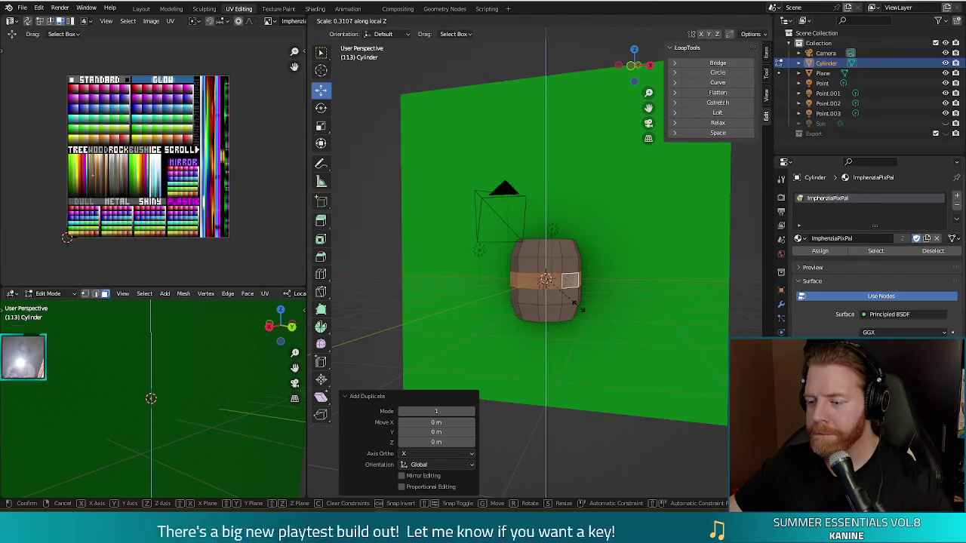
pyautogui.click(576, 305)
pyautogui.moveTo(604, 330); pyautogui.dragTo(628, 337, button='middle')
pyautogui.press('e')
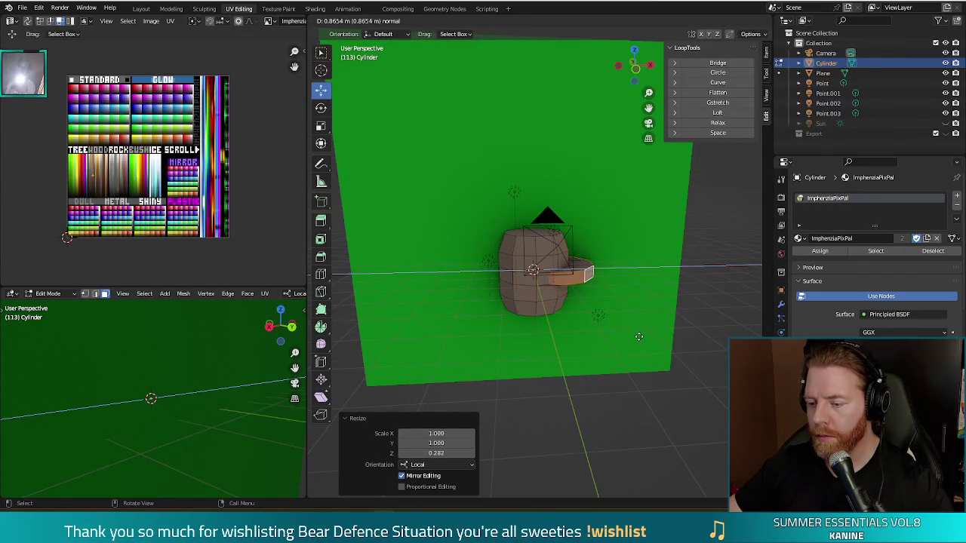
pyautogui.rightClick(634, 335)
pyautogui.press('s')
pyautogui.hotkey('shift', 'z')
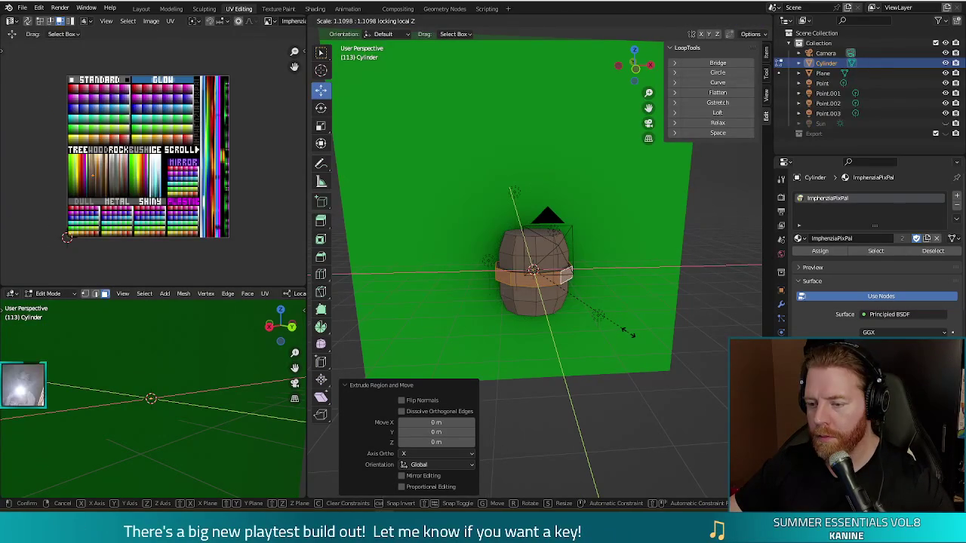
pyautogui.click(625, 333)
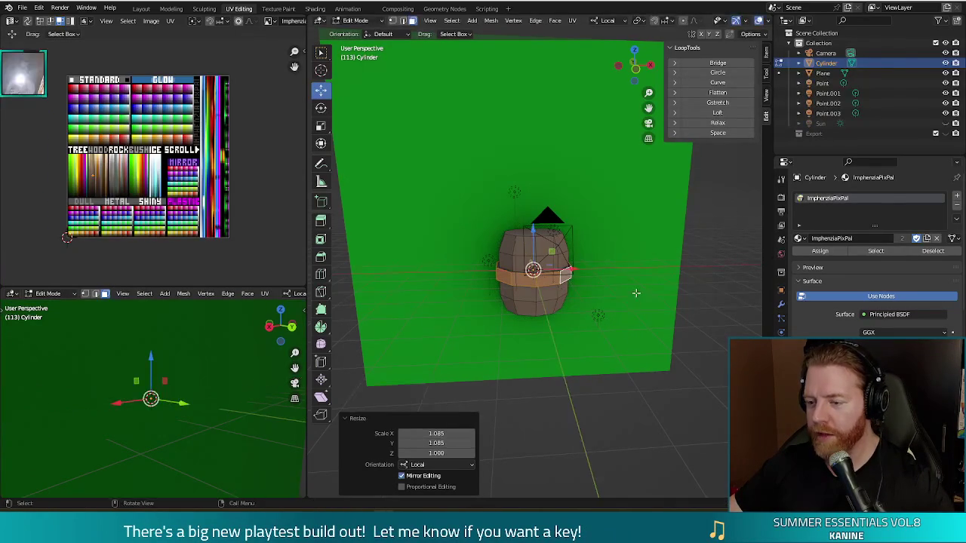
pyautogui.moveTo(637, 295); pyautogui.dragTo(632, 332, button='middle')
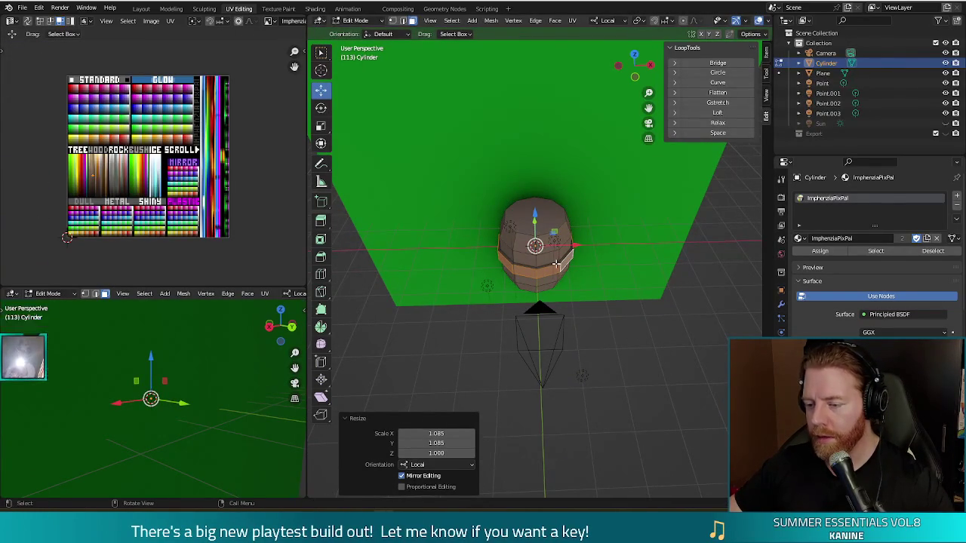
# Move the band's UVs onto the grey METAL swatch and raise it toward the barrel top
pyautogui.press('l')
pyautogui.moveTo(556, 280); pyautogui.dragTo(589, 260, button='middle')
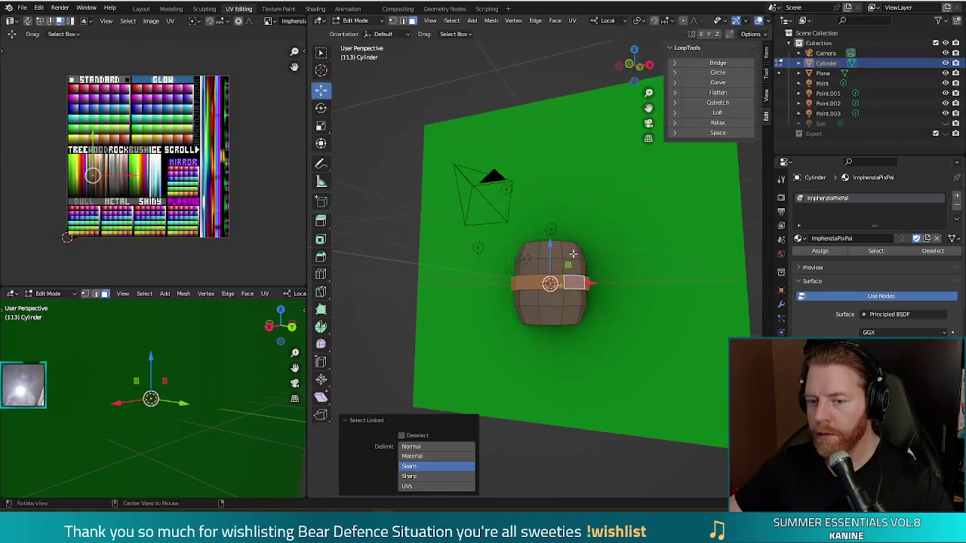
pyautogui.moveTo(94, 178); pyautogui.dragTo(98, 216)
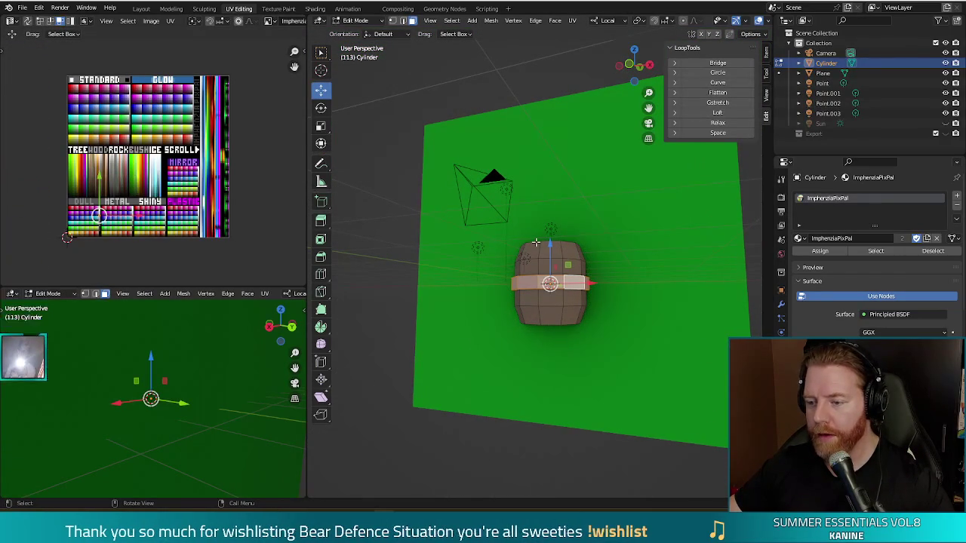
pyautogui.moveTo(549, 244); pyautogui.dragTo(549, 235)
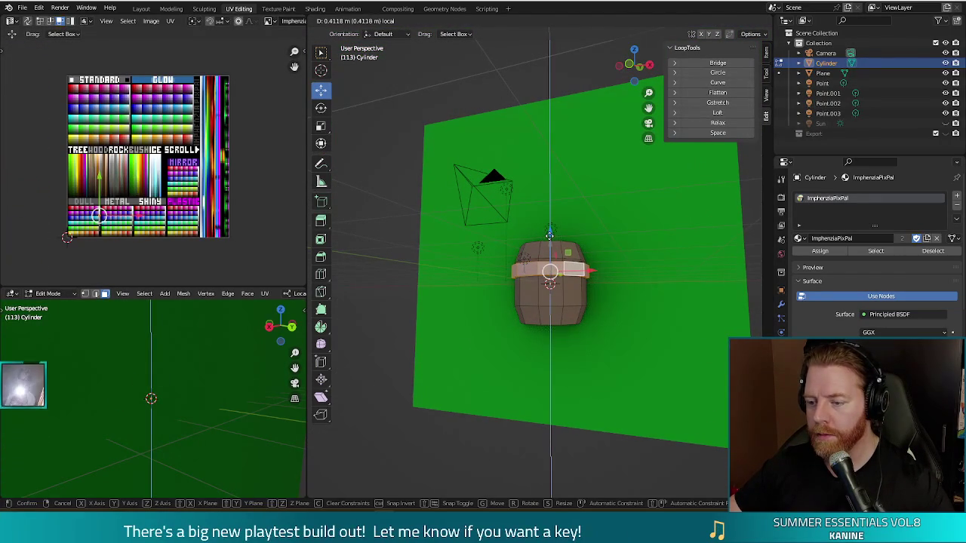
pyautogui.moveTo(550, 234)
pyautogui.mouseDown(button='middle')
pyautogui.moveTo(477, 270)
pyautogui.moveTo(517, 267)
pyautogui.mouseUp(button='middle')
pyautogui.hotkey('ctrl', 'l')
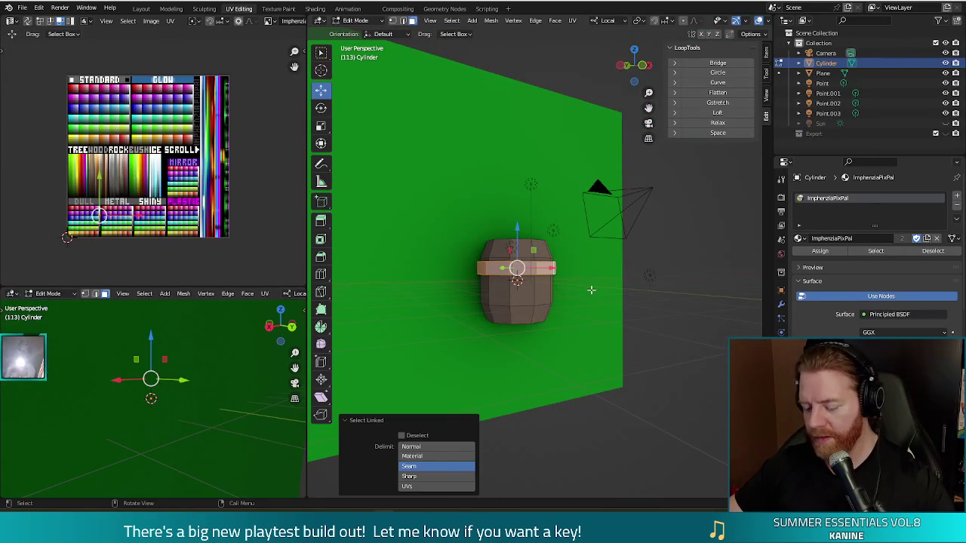
# Duplicate the grey band and move the copy 0.86141 m down the barrel
pyautogui.hotkey('shift', 'd')
pyautogui.press('Escape')
pyautogui.press('g')
pyautogui.press('z')
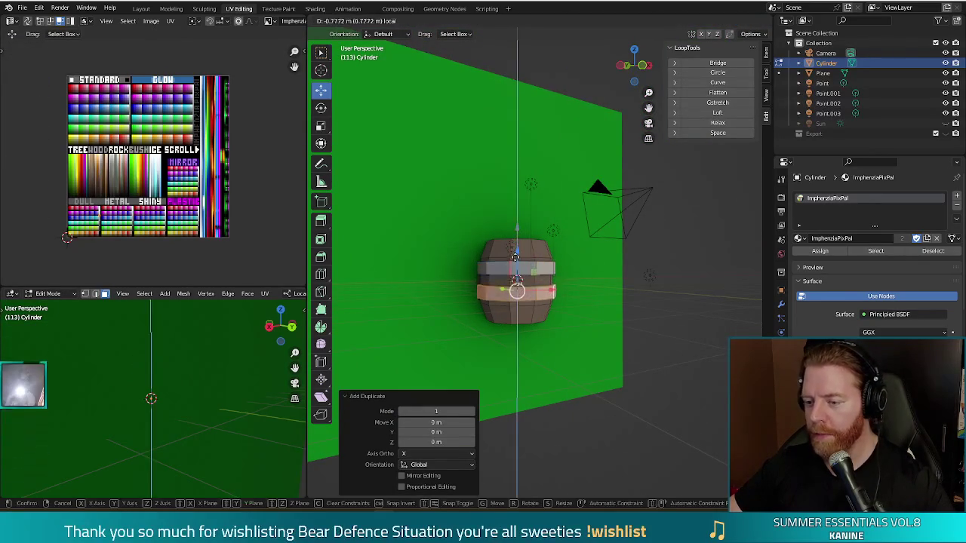
pyautogui.click(513, 259)
pyautogui.moveTo(514, 259); pyautogui.dragTo(496, 384, button='middle')
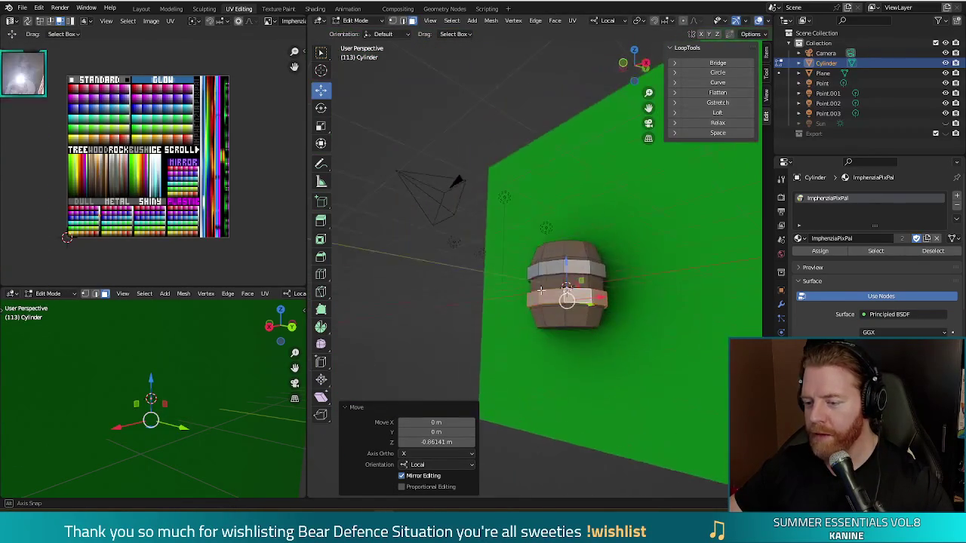
pyautogui.moveTo(560, 385); pyautogui.dragTo(580, 416, button='middle')
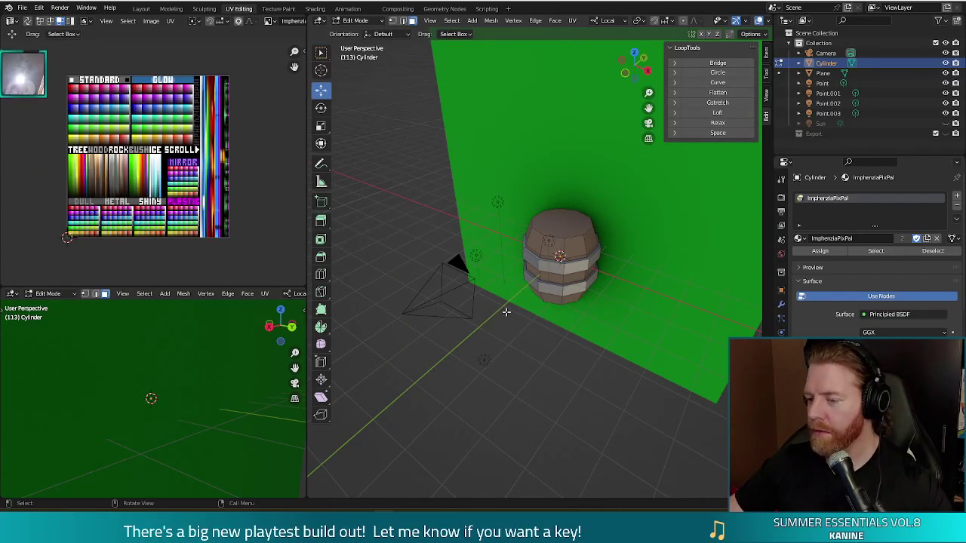
pyautogui.moveTo(556, 356)
pyautogui.mouseDown(button='middle')
pyautogui.moveTo(633, 310)
pyautogui.moveTo(526, 263)
pyautogui.mouseUp(button='middle')
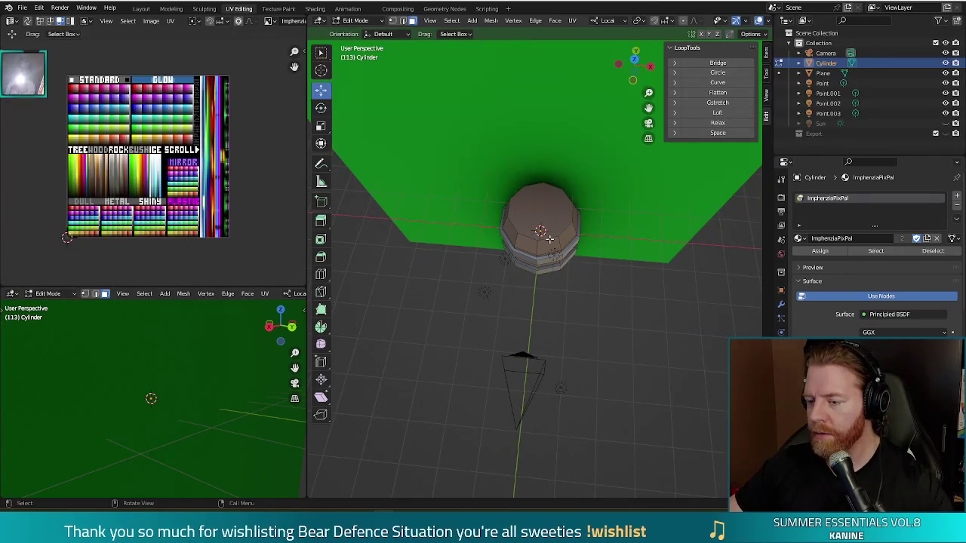
# Select the barrel's top face and inset it to form a rim
pyautogui.click(526, 206)
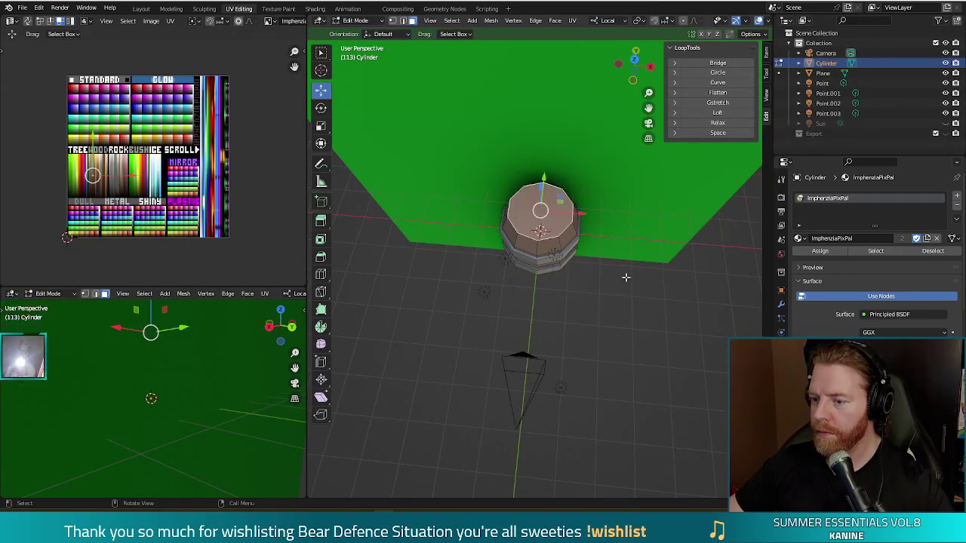
pyautogui.moveTo(610, 267); pyautogui.dragTo(608, 254, button='middle')
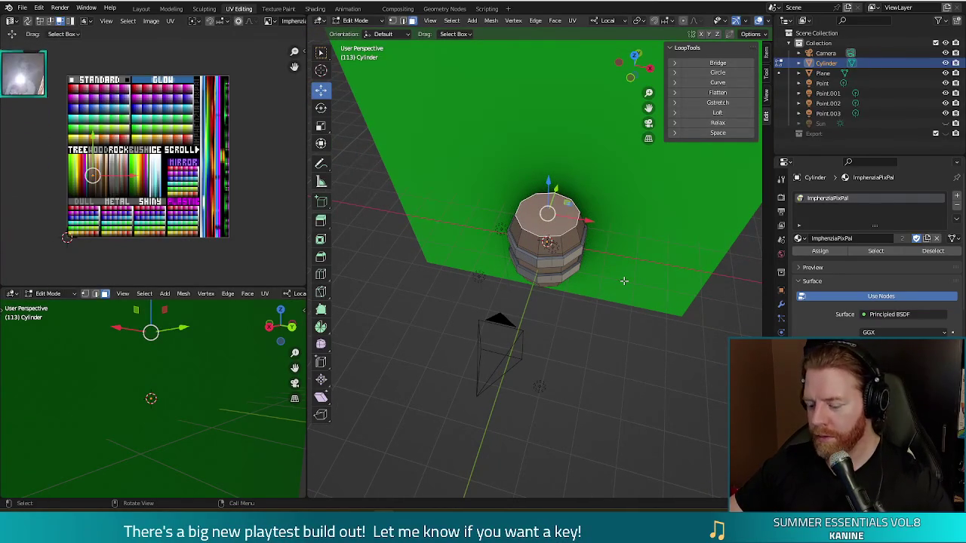
pyautogui.press('i')
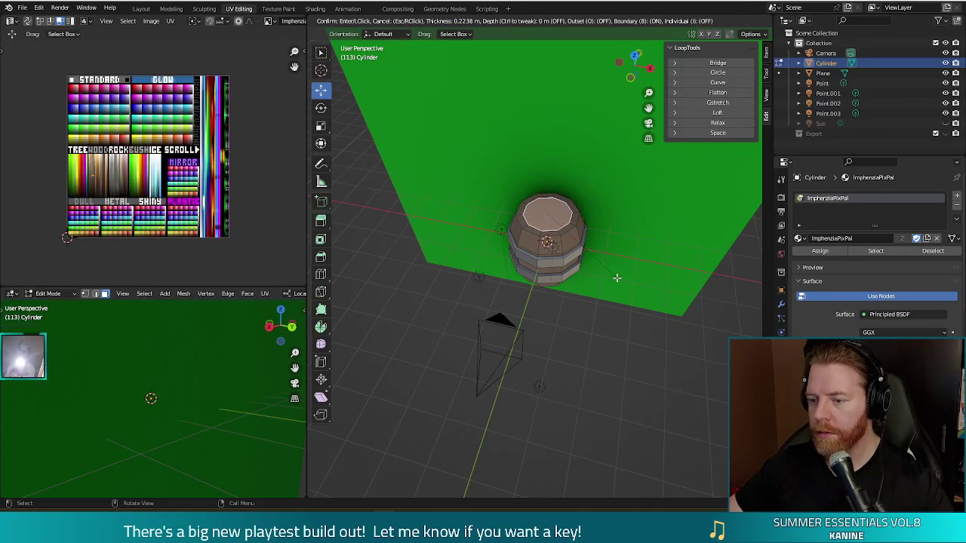
pyautogui.click(619, 276)
# Extrude the inset face down 0.12029 m to sink the lid, then clear the selection
pyautogui.moveTo(623, 287); pyautogui.dragTo(616, 262, button='middle')
pyautogui.press('e')
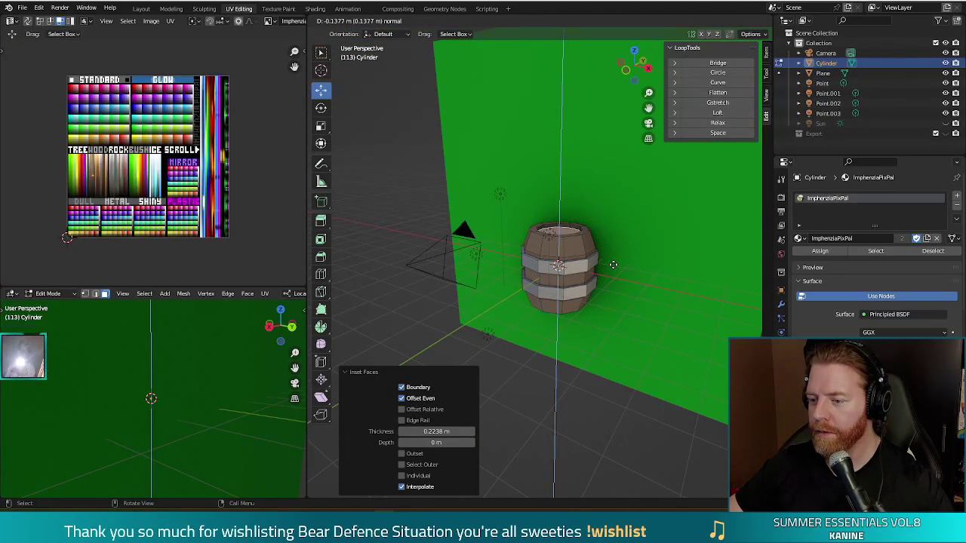
pyautogui.click(613, 265)
pyautogui.moveTo(612, 265); pyautogui.dragTo(533, 338, button='middle')
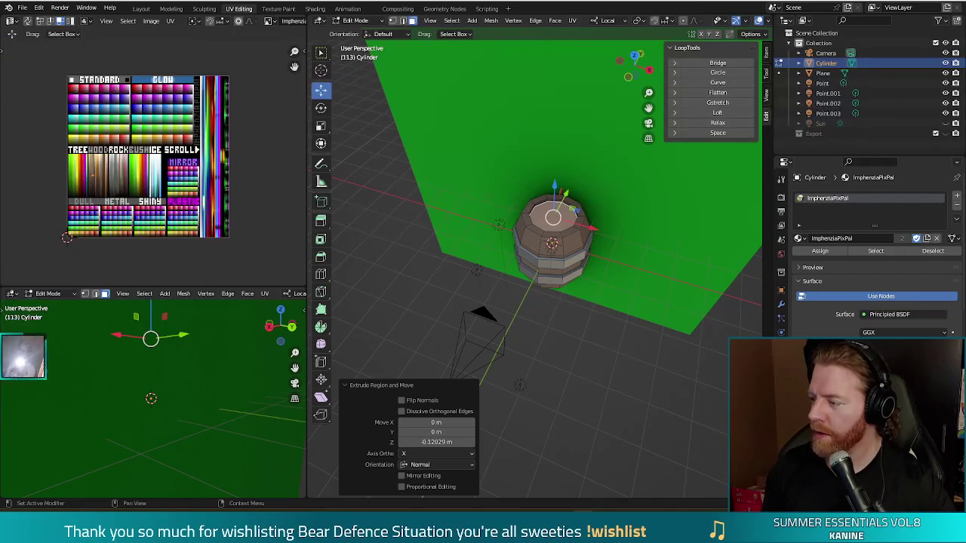
pyautogui.click(638, 344)
pyautogui.moveTo(638, 344); pyautogui.dragTo(642, 300, button='middle')
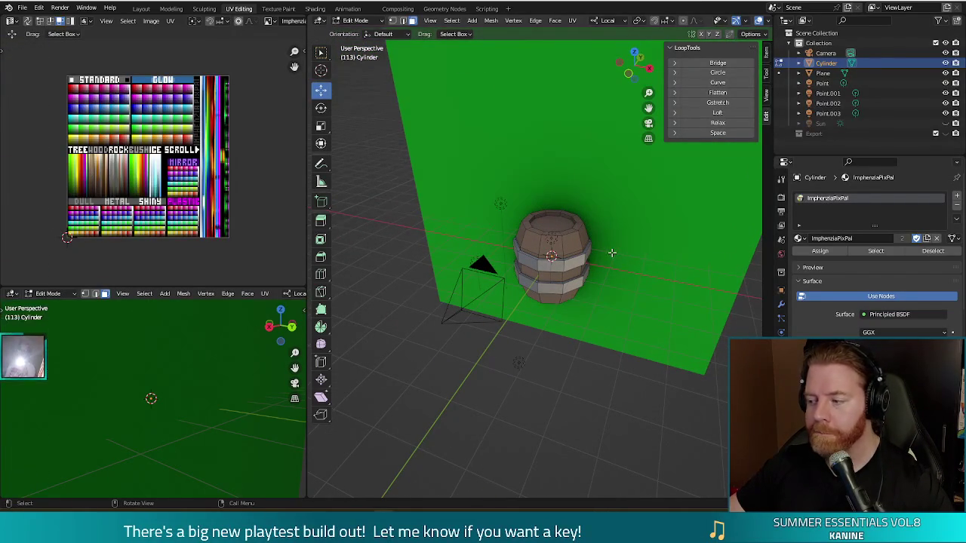
pyautogui.click(471, 21)
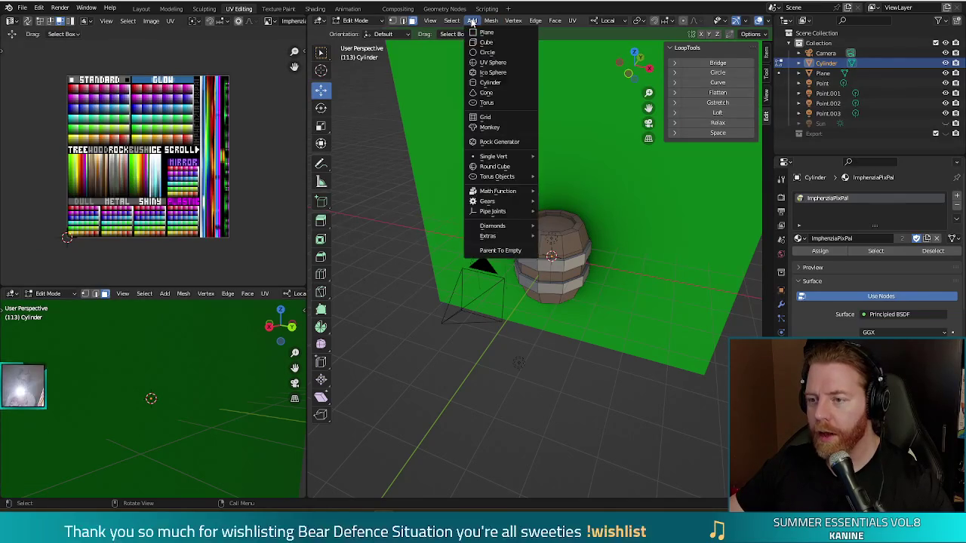
# Add a cylinder, lift it above the barrel and shrink it to 0.144
pyautogui.click(486, 83)
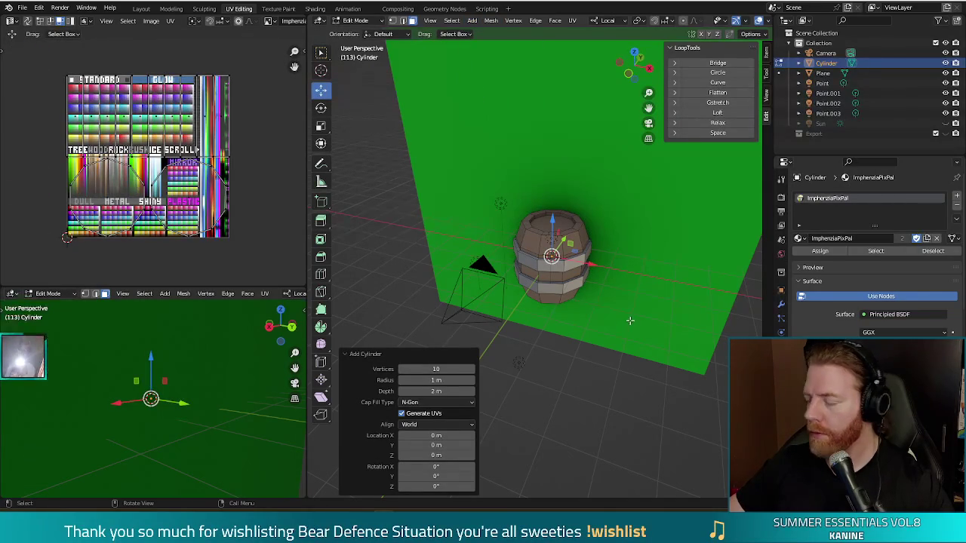
pyautogui.moveTo(630, 321); pyautogui.dragTo(597, 260, button='middle')
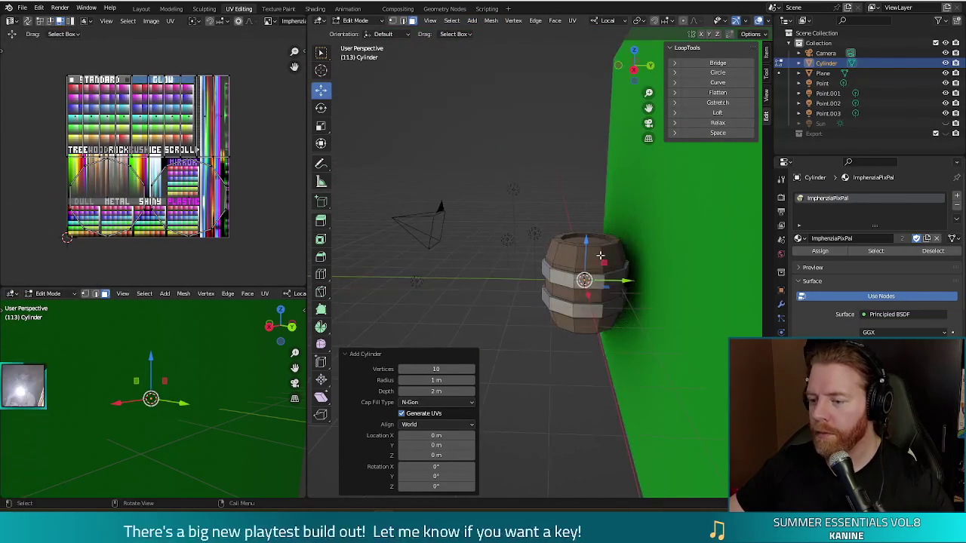
pyautogui.moveTo(587, 245); pyautogui.dragTo(589, 147)
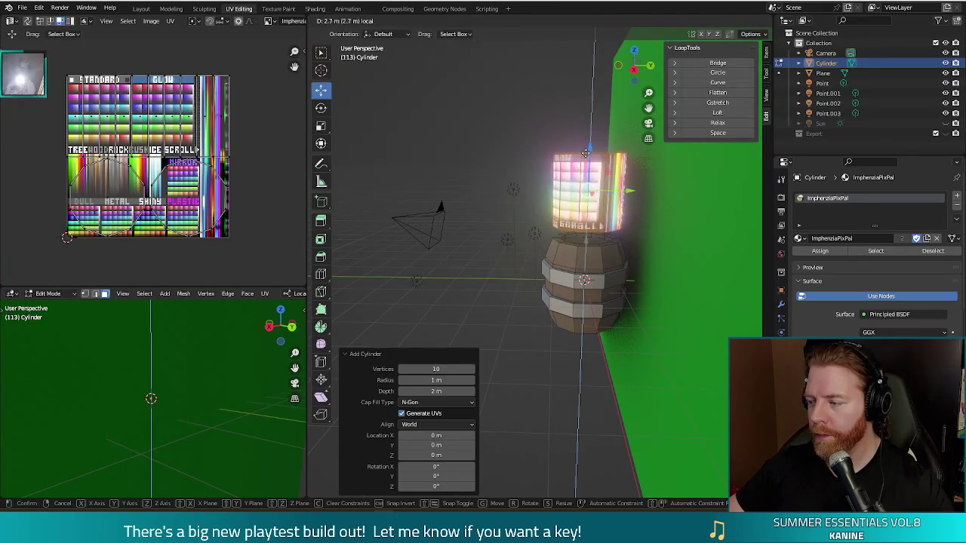
pyautogui.press('s')
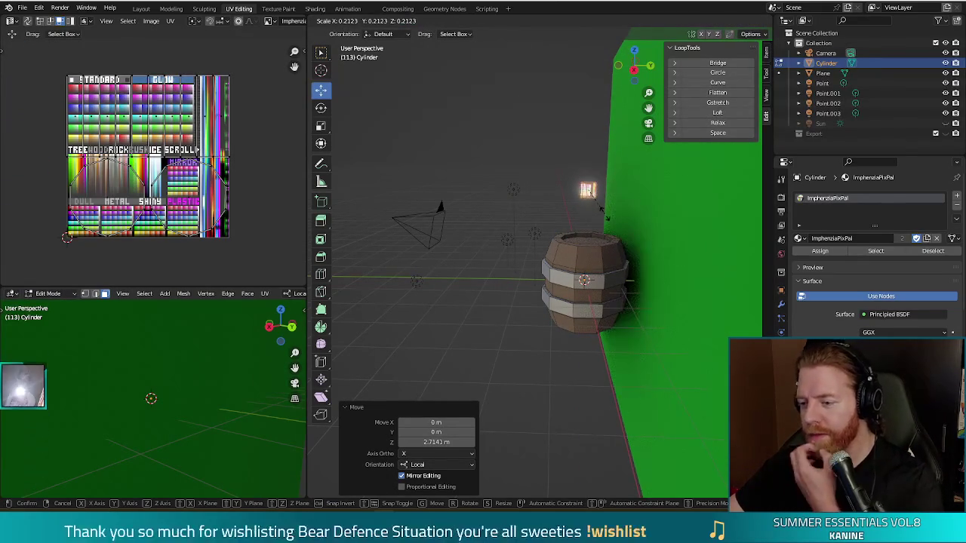
pyautogui.click(602, 209)
pyautogui.moveTo(602, 208); pyautogui.dragTo(630, 256, button='middle')
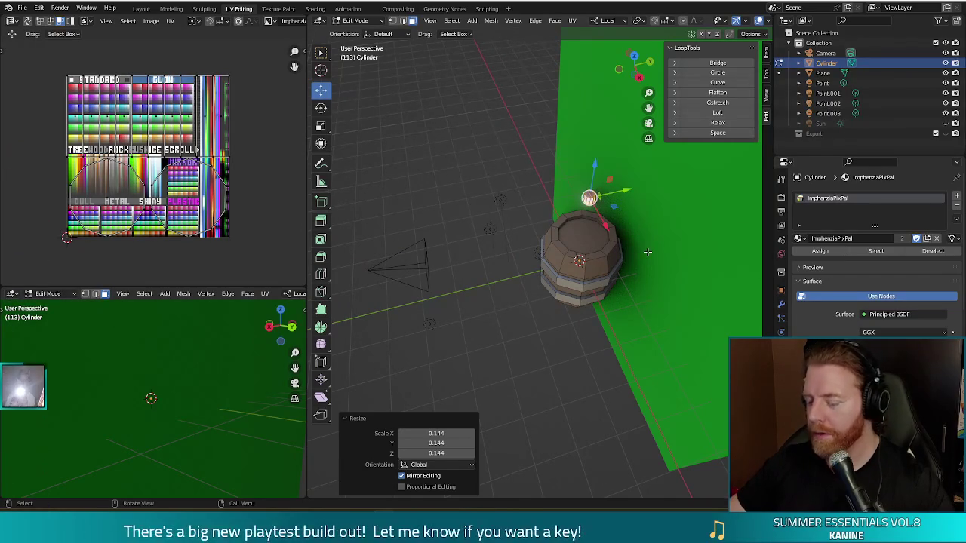
# In side view, turn the cylinder 90° and move it to the barrel's top edge
pyautogui.press('KP_3')
pyautogui.press('r')
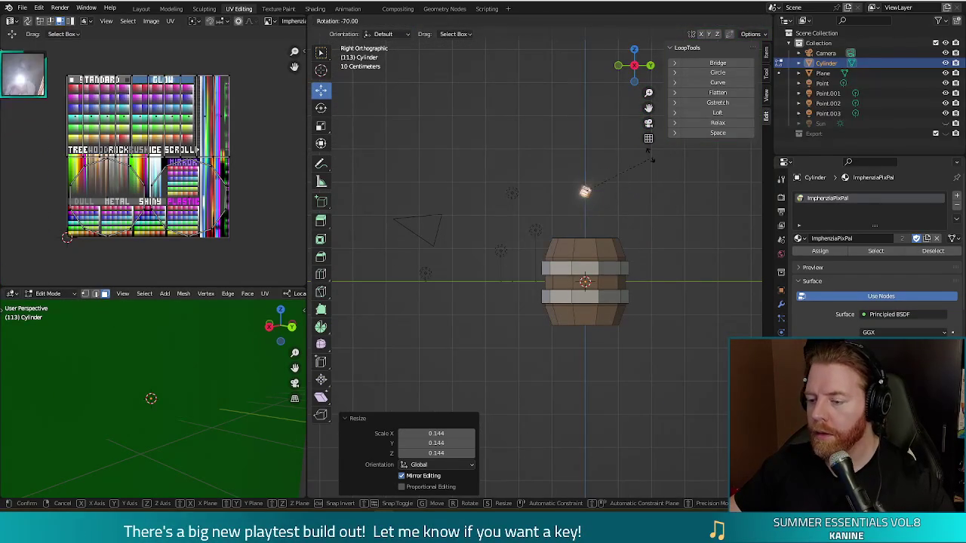
pyautogui.click(623, 144)
pyautogui.press('g')
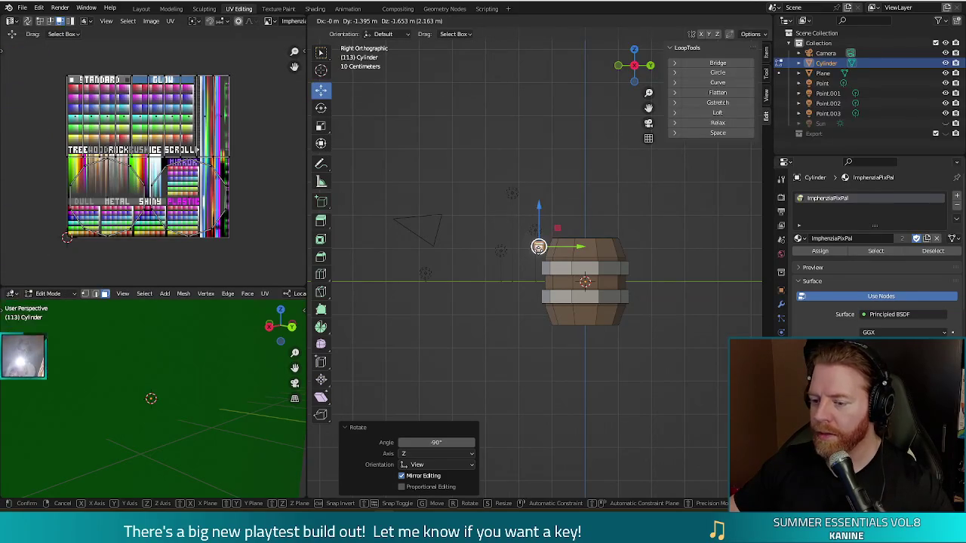
pyautogui.press('Return')
# In top view, rotate and reposition the peg around the barrel's rim
pyautogui.moveTo(604, 249); pyautogui.dragTo(667, 233, button='middle')
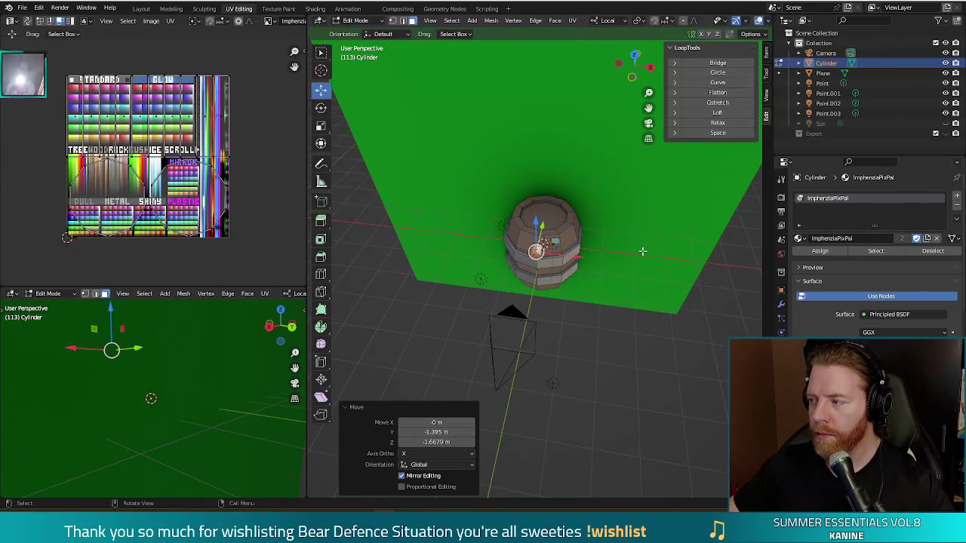
pyautogui.press('KP_7')
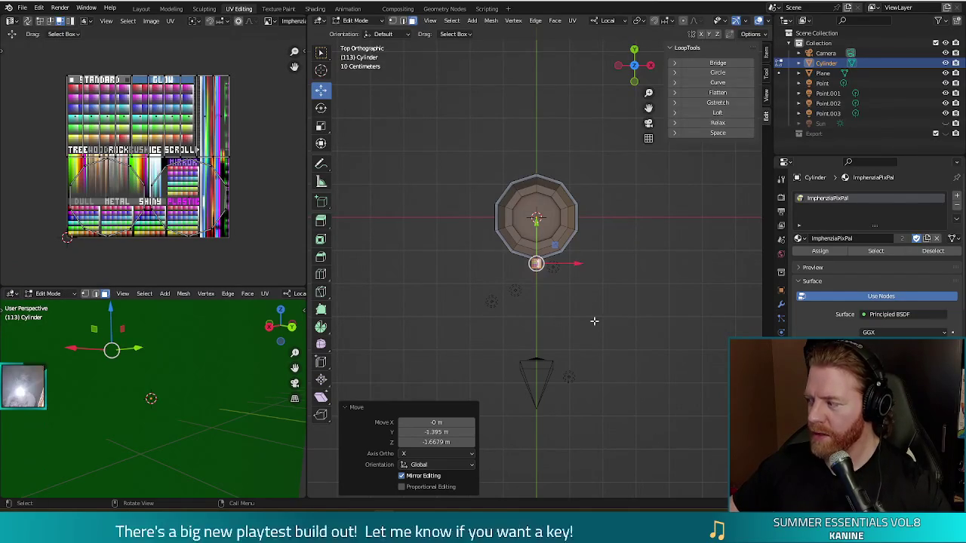
pyautogui.press('r')
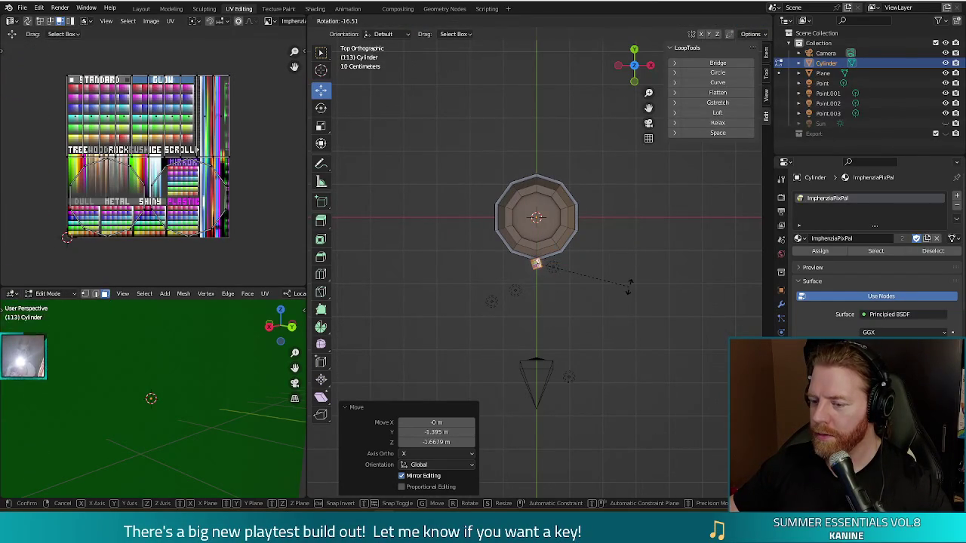
pyautogui.click(629, 289)
pyautogui.press('g')
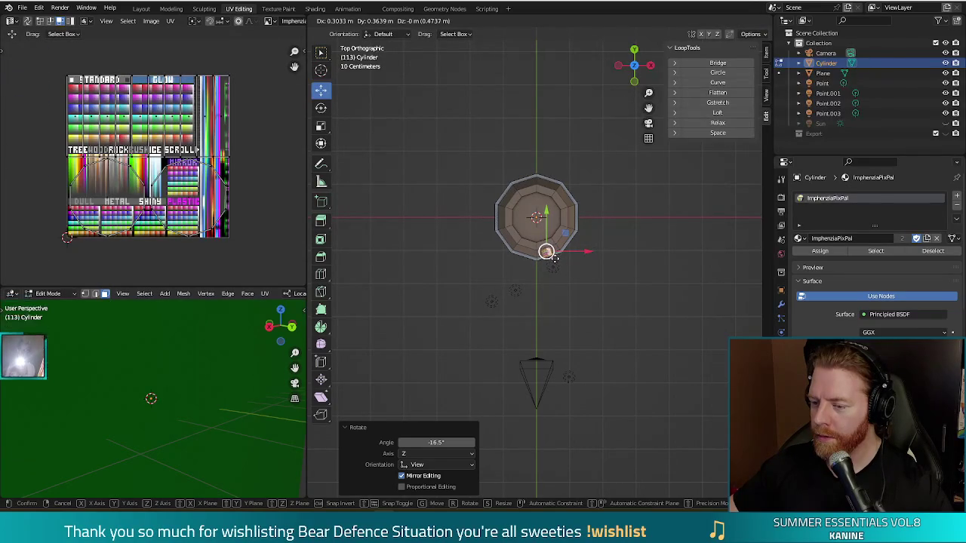
pyautogui.click(555, 258)
pyautogui.press('r')
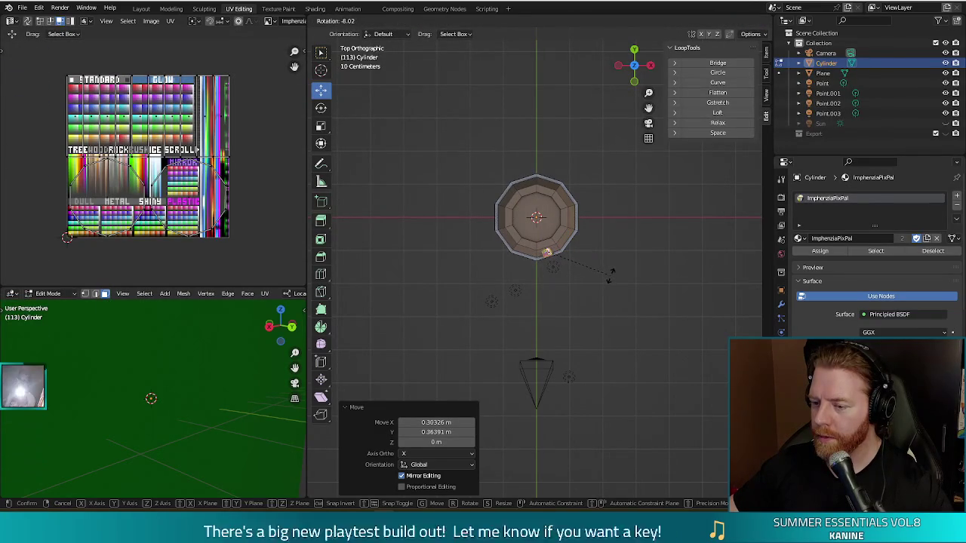
pyautogui.click(609, 278)
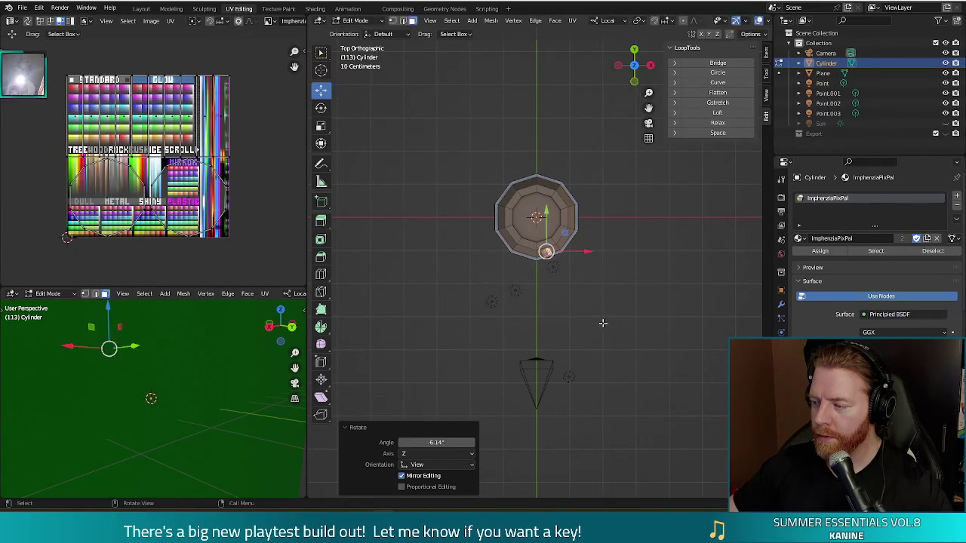
# Nudge the peg into place and tilt it −13° about the view axis
pyautogui.moveTo(610, 317); pyautogui.dragTo(528, 287, button='middle')
pyautogui.press('g')
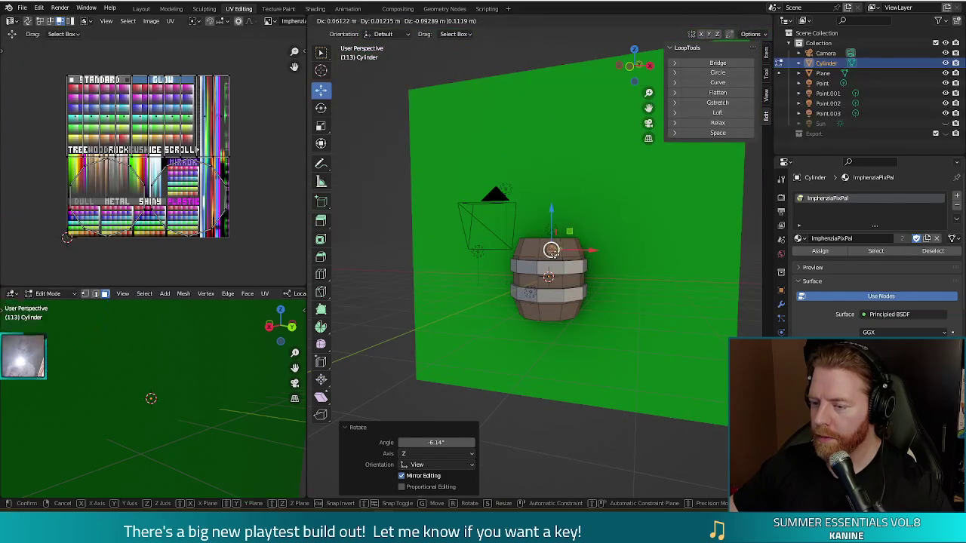
pyautogui.click(553, 252)
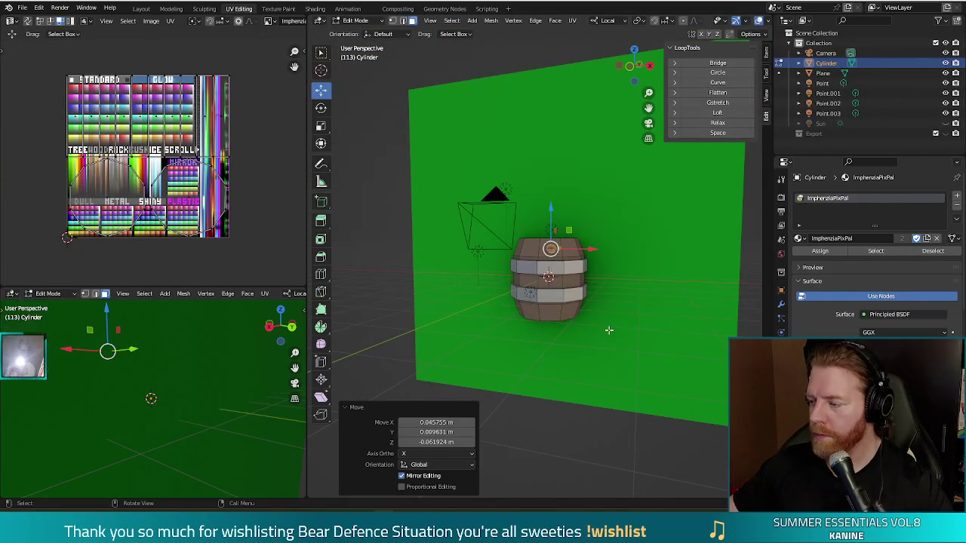
pyautogui.moveTo(581, 358)
pyautogui.mouseDown(button='middle')
pyautogui.moveTo(736, 337)
pyautogui.moveTo(478, 304)
pyautogui.moveTo(416, 324)
pyautogui.moveTo(481, 307)
pyautogui.moveTo(547, 325)
pyautogui.moveTo(658, 305)
pyautogui.mouseUp(button='middle')
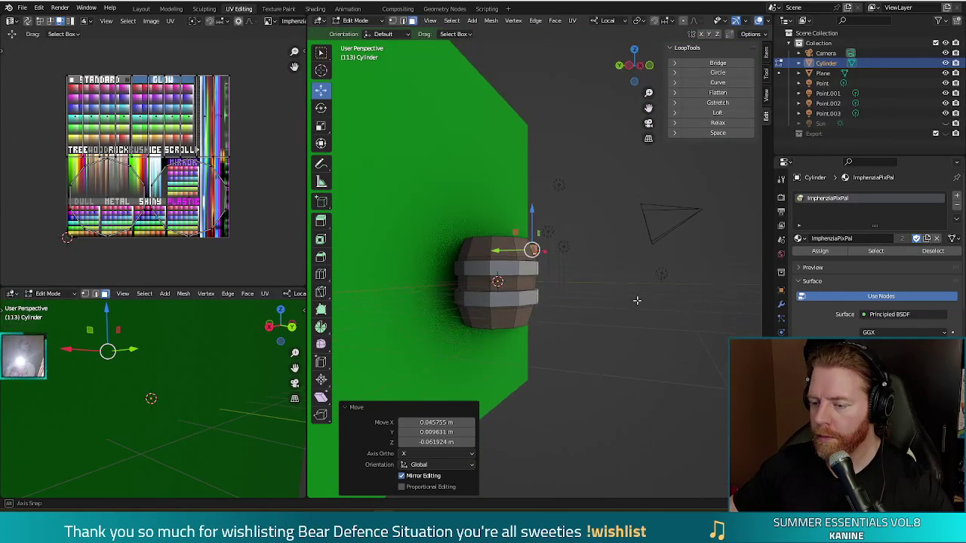
pyautogui.press('g')
pyautogui.press('r')
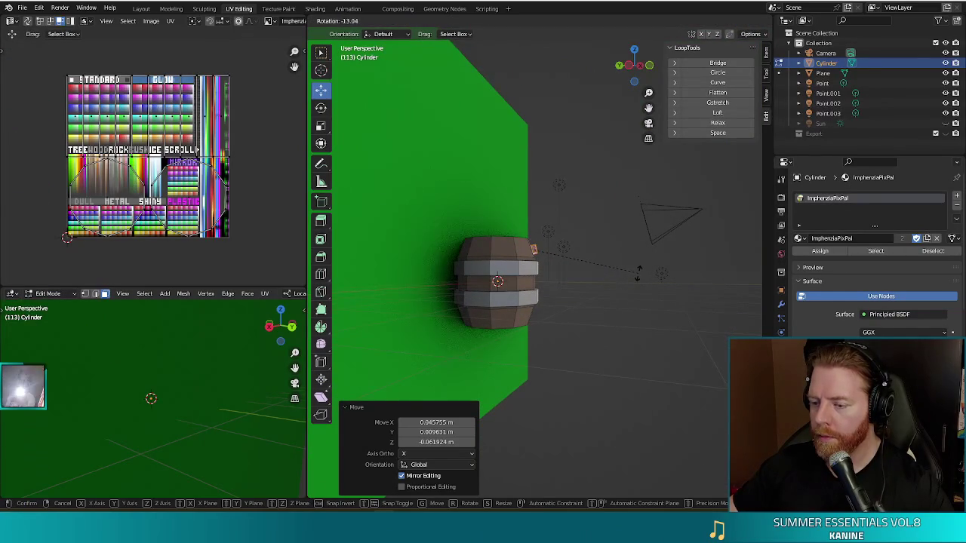
pyautogui.click(638, 273)
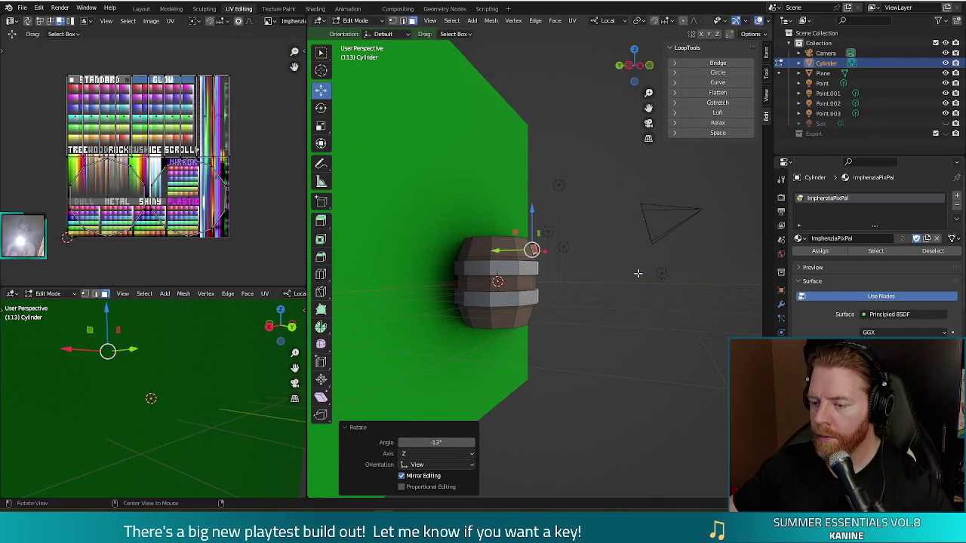
# Move the peg's UV island onto a wood swatch of the palette
pyautogui.click(160, 193)
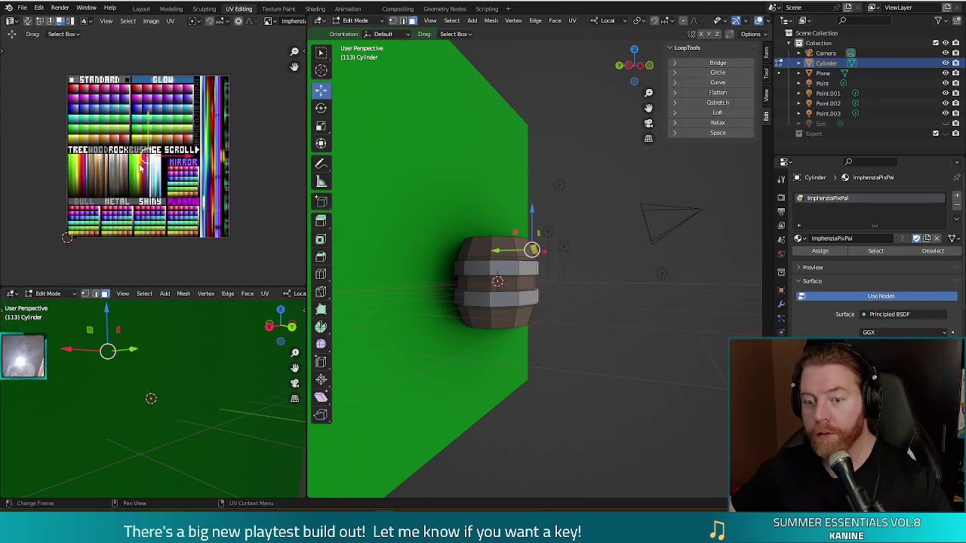
pyautogui.press('g')
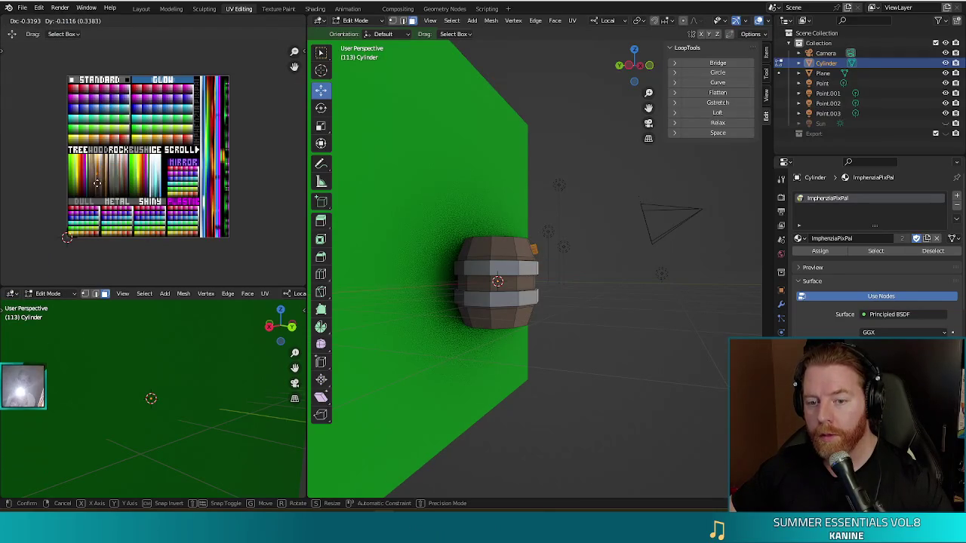
pyautogui.click(94, 181)
pyautogui.moveTo(393, 347)
pyautogui.mouseDown(button='middle')
pyautogui.moveTo(461, 351)
pyautogui.moveTo(518, 384)
pyautogui.moveTo(556, 367)
pyautogui.moveTo(543, 481)
pyautogui.moveTo(640, 377)
pyautogui.moveTo(477, 389)
pyautogui.moveTo(474, 435)
pyautogui.mouseUp(button='middle')
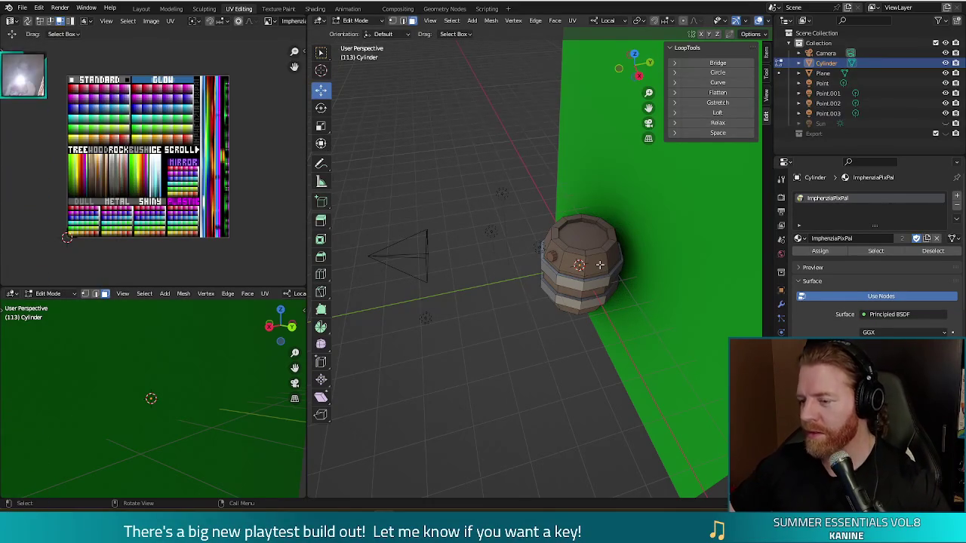
# Enlarge the selected part of the peg to 1.324, then shrink the whole peg to 0.737
pyautogui.scroll(1, 598, 265)
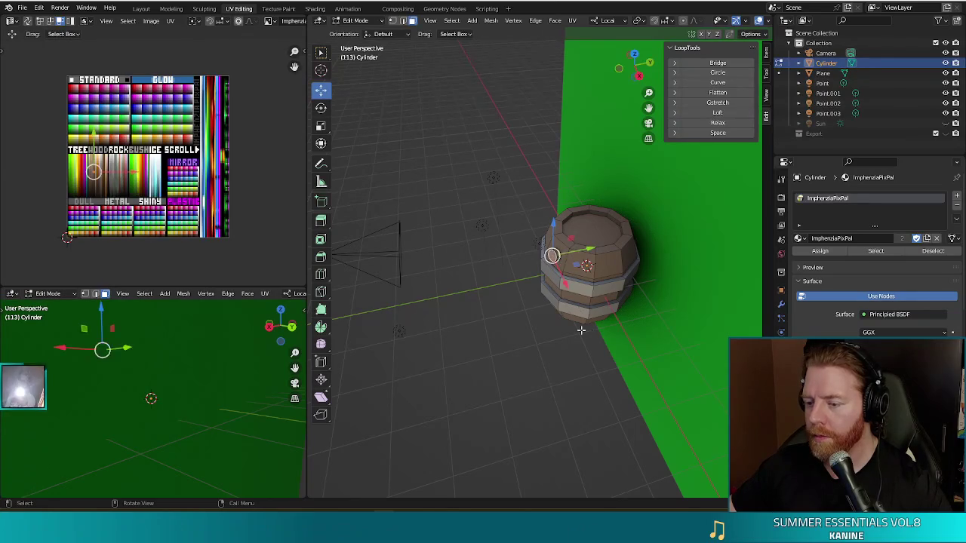
pyautogui.press('s')
pyautogui.click(619, 342)
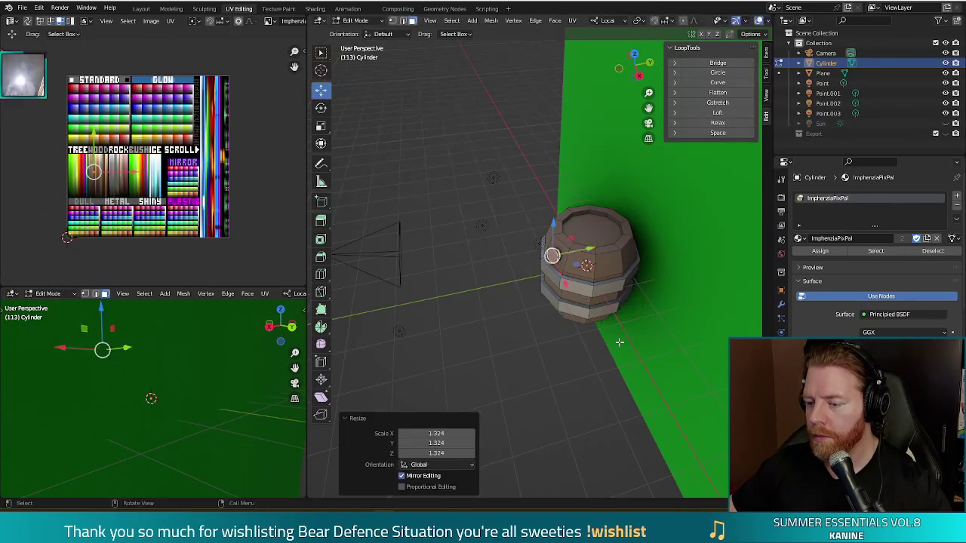
pyautogui.press('l')
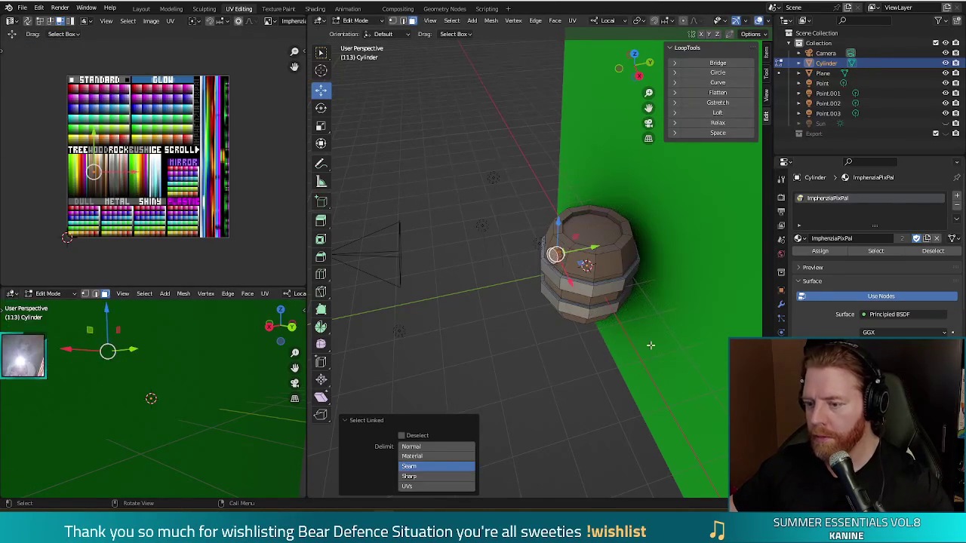
pyautogui.press('s')
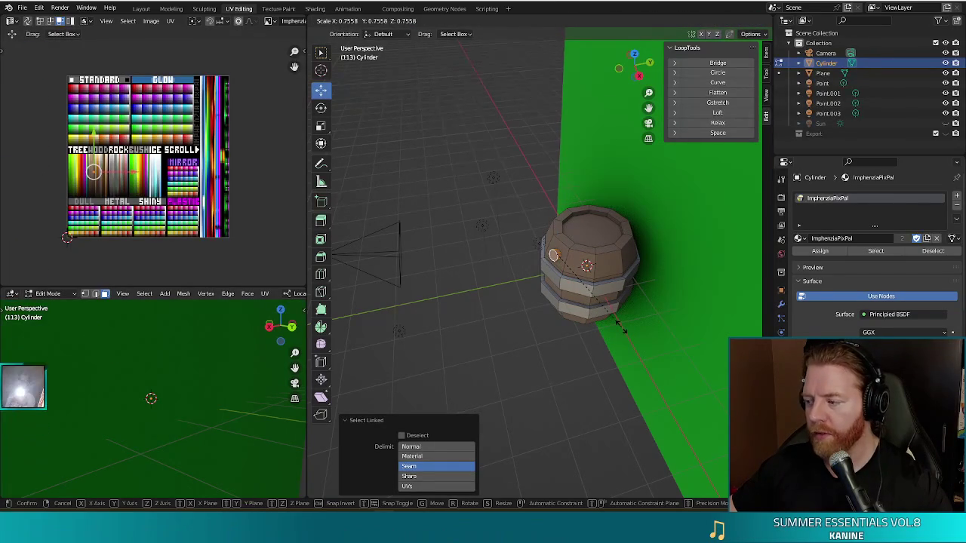
pyautogui.click(621, 324)
pyautogui.moveTo(621, 324)
pyautogui.mouseDown(button='middle')
pyautogui.moveTo(564, 291)
pyautogui.moveTo(514, 323)
pyautogui.moveTo(617, 327)
pyautogui.moveTo(591, 431)
pyautogui.moveTo(578, 380)
pyautogui.moveTo(498, 379)
pyautogui.moveTo(471, 393)
pyautogui.mouseUp(button='middle')
pyautogui.press('g')
pyautogui.rightClick(557, 287)
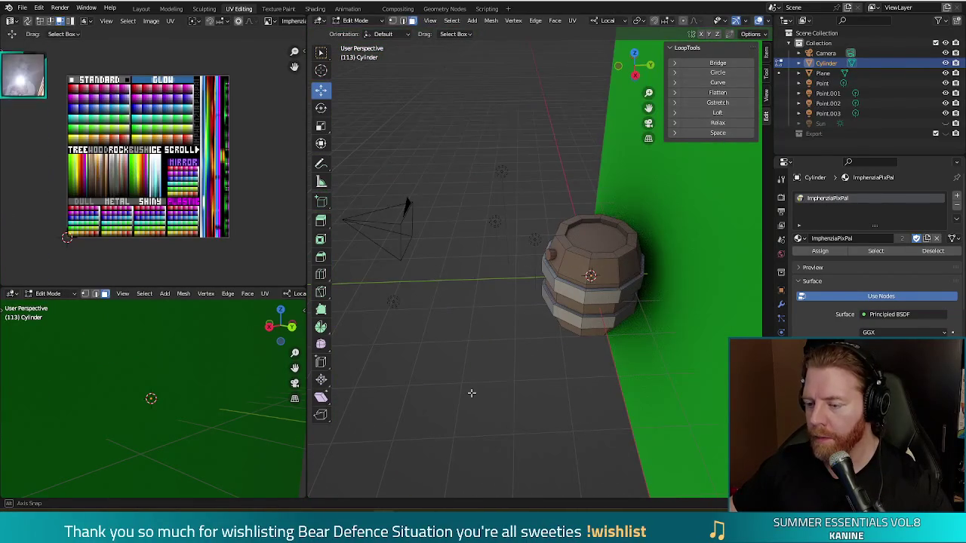
pyautogui.moveTo(502, 369)
pyautogui.mouseDown(button='middle')
pyautogui.moveTo(587, 328)
pyautogui.moveTo(583, 336)
pyautogui.moveTo(557, 314)
pyautogui.mouseUp(button='middle')
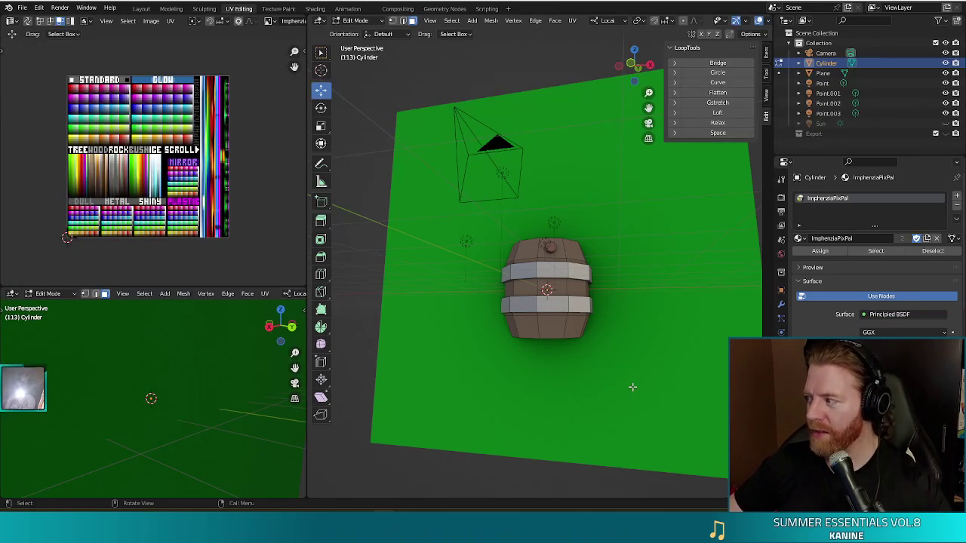
# Select both connected metal bands on the barrel
pyautogui.moveTo(681, 355)
pyautogui.mouseDown(button='middle')
pyautogui.moveTo(634, 357)
pyautogui.moveTo(669, 328)
pyautogui.mouseUp(button='middle')
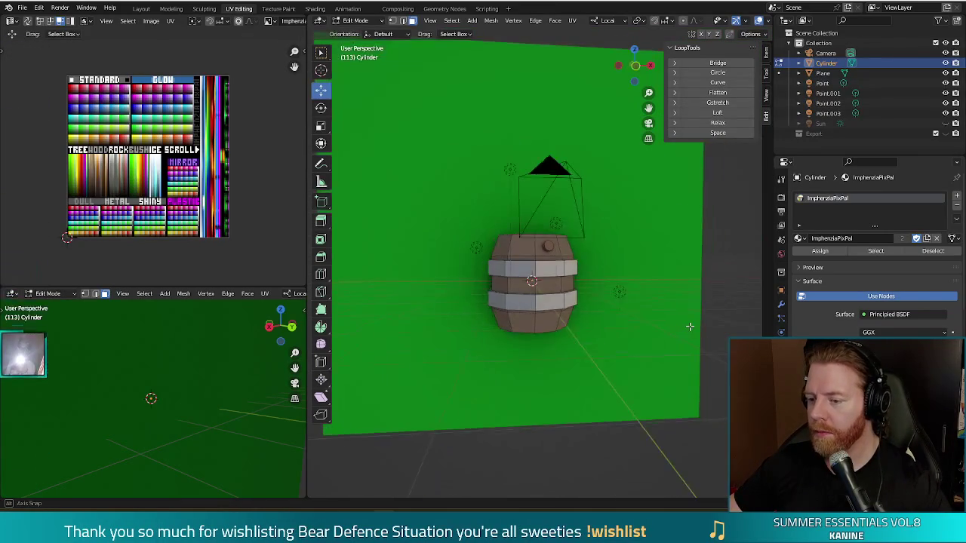
pyautogui.click(544, 266)
pyautogui.hotkey('ctrl', 'l')
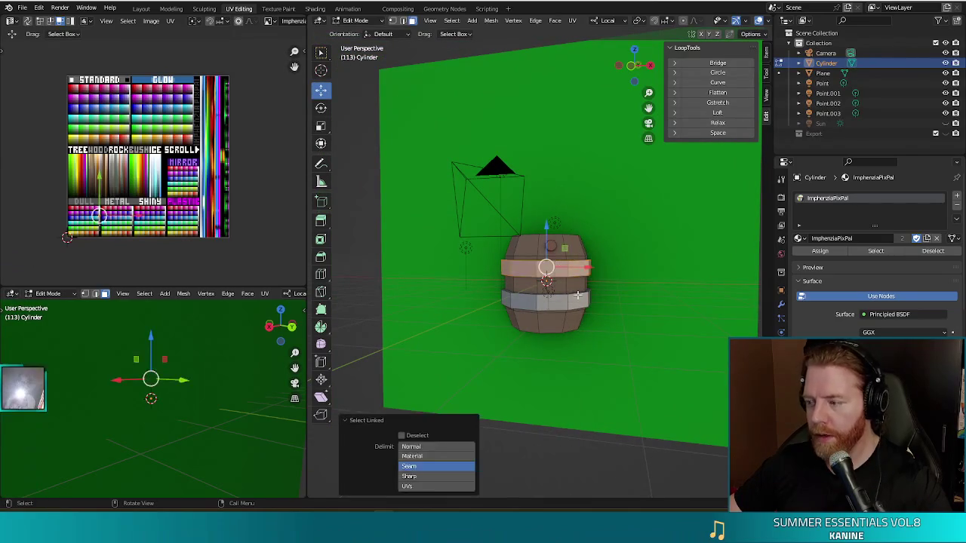
pyautogui.press('l')
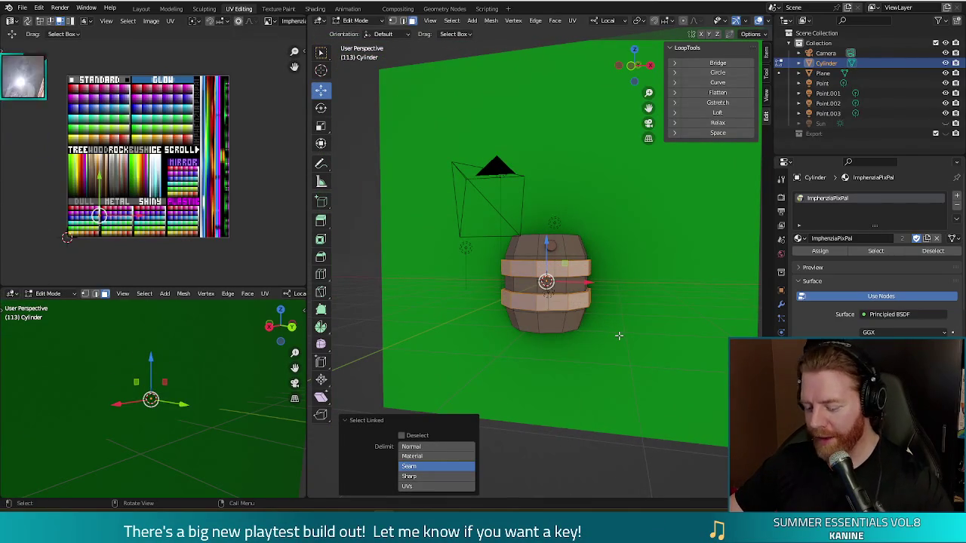
pyautogui.press('u')
pyautogui.click(625, 394)
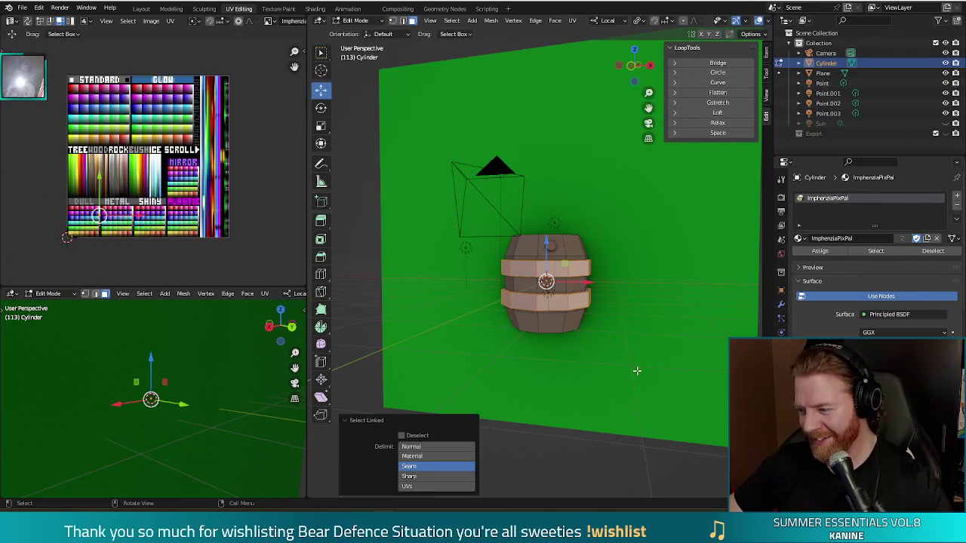
# Squash the bands to 0.824 along Z, deselect, and return to Object Mode
pyautogui.press('s')
pyautogui.press('z')
pyautogui.press('z')
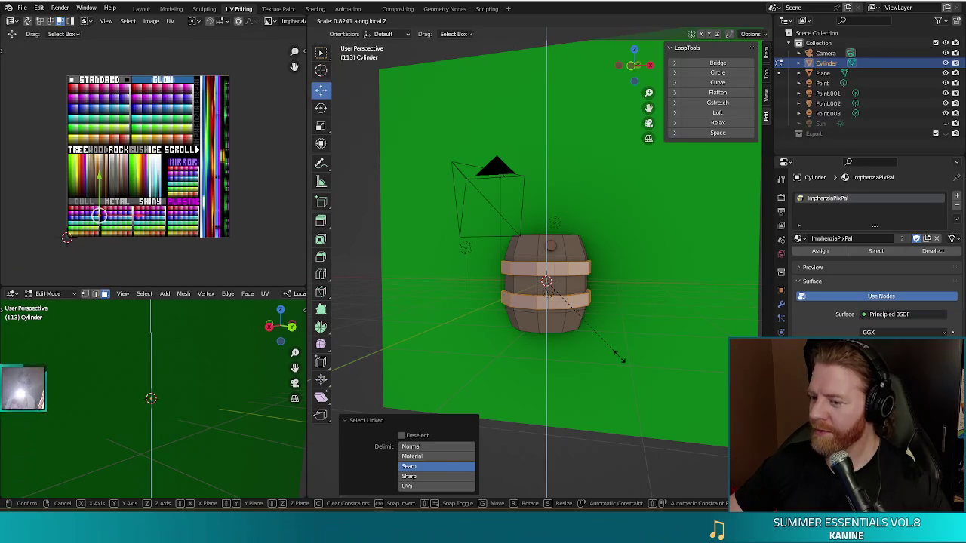
pyautogui.click(618, 361)
pyautogui.moveTo(619, 361)
pyautogui.mouseDown(button='middle')
pyautogui.moveTo(558, 371)
pyautogui.moveTo(639, 362)
pyautogui.mouseUp(button='middle')
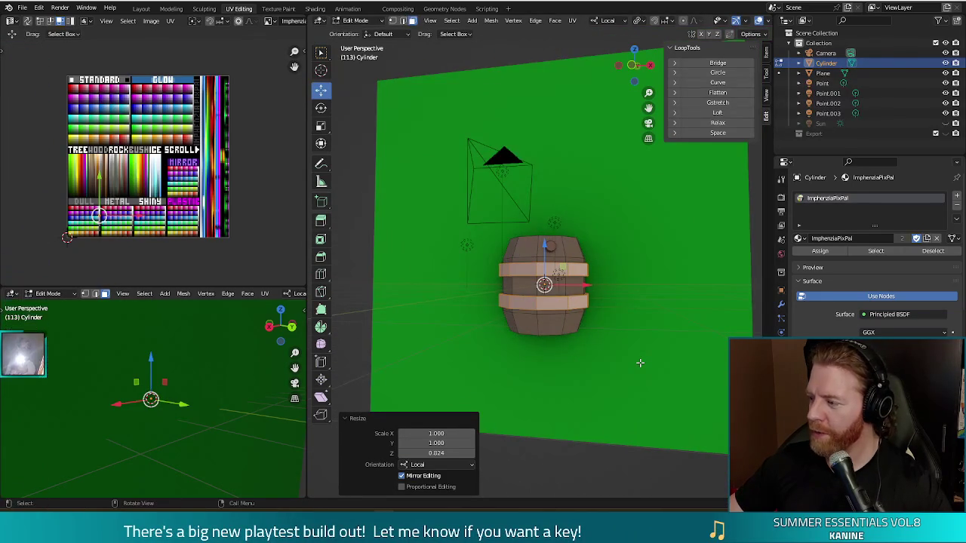
pyautogui.click(641, 378)
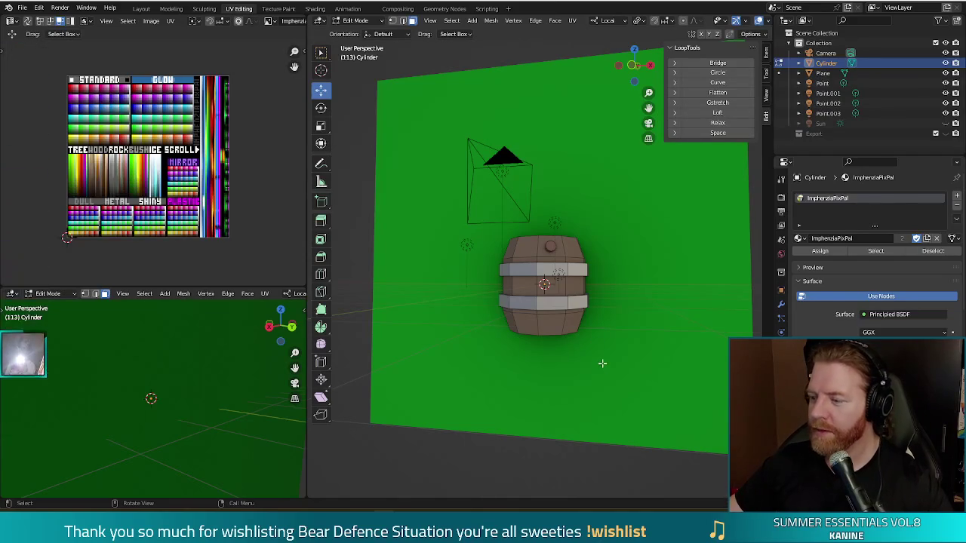
pyautogui.press('Tab')
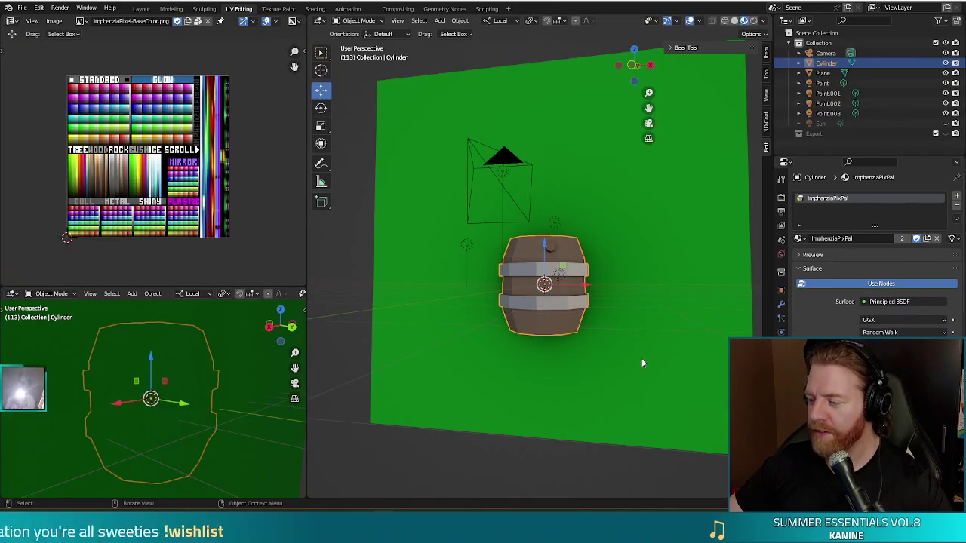
pyautogui.moveTo(641, 342)
pyautogui.mouseDown(button='middle')
pyautogui.moveTo(633, 362)
pyautogui.moveTo(631, 339)
pyautogui.mouseUp(button='middle')
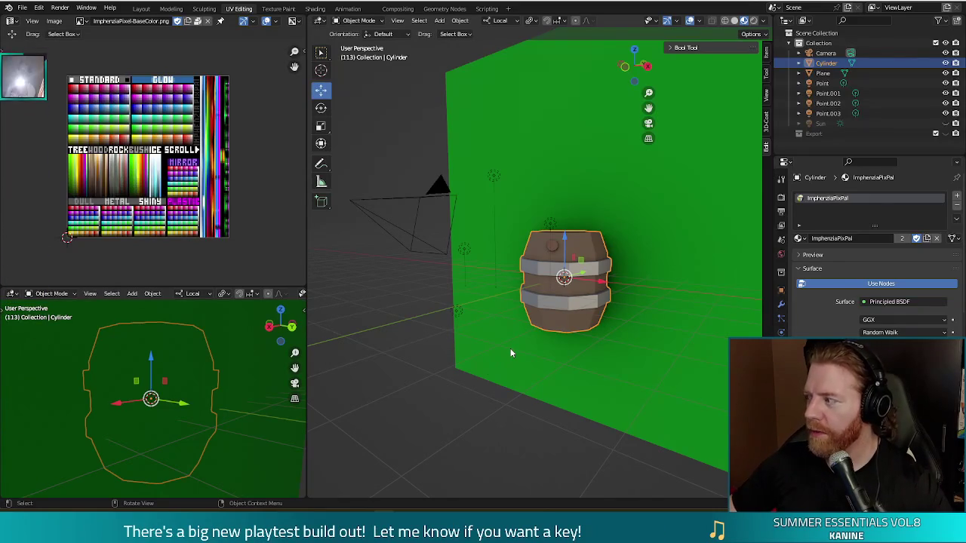
pyautogui.moveTo(606, 359)
pyautogui.mouseDown(button='middle')
pyautogui.moveTo(541, 349)
pyautogui.moveTo(529, 370)
pyautogui.mouseUp(button='middle')
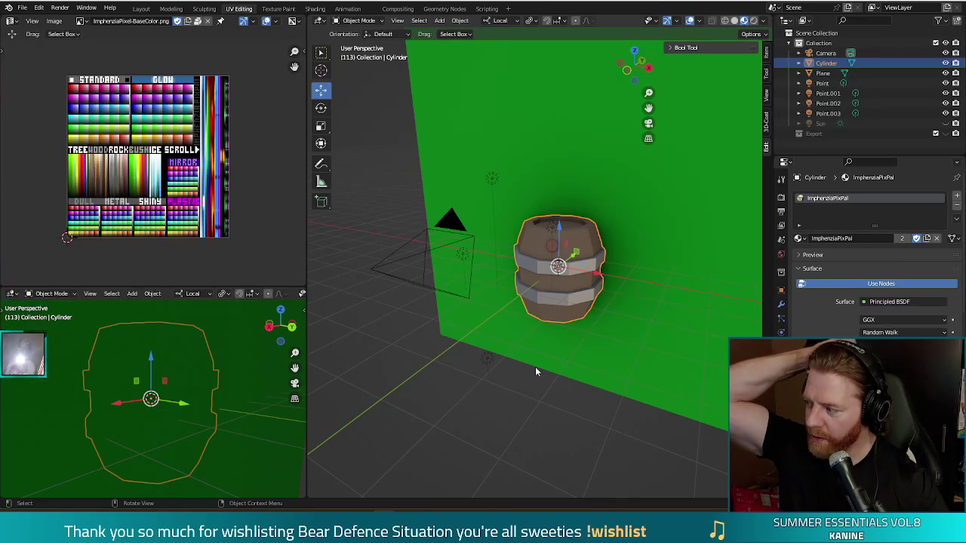
pyautogui.press('Tab')
pyautogui.moveTo(620, 340); pyautogui.dragTo(630, 330, button='middle')
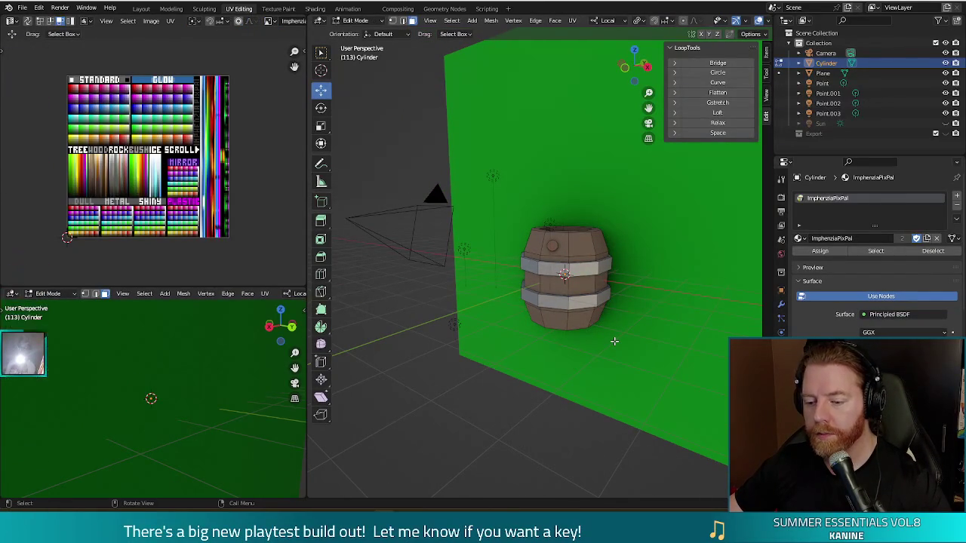
pyautogui.moveTo(614, 341); pyautogui.dragTo(583, 319, button='middle')
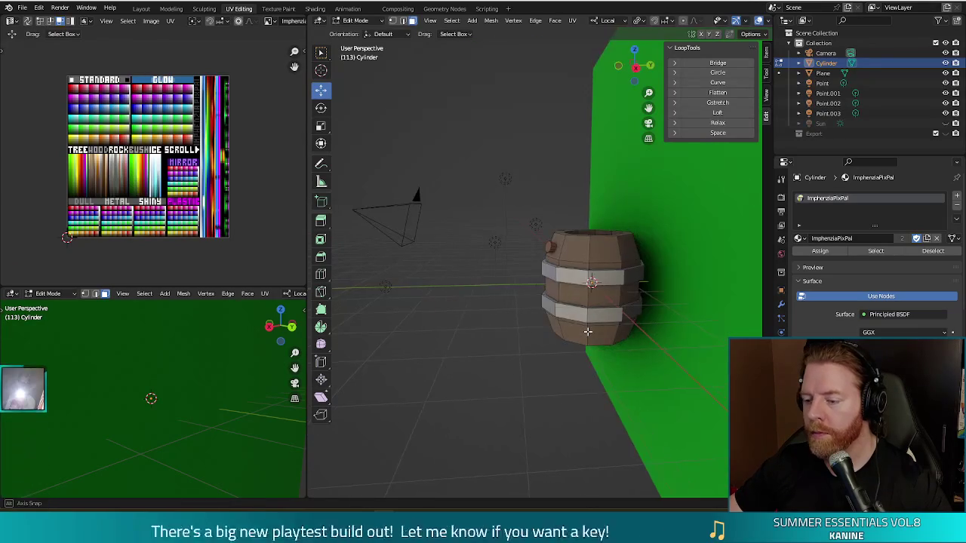
pyautogui.press('Tab')
pyautogui.scroll(3, 579, 410)
pyautogui.scroll(-4, 559, 419)
pyautogui.moveTo(606, 408); pyautogui.dragTo(330, 406, button='middle')
pyautogui.moveTo(539, 362); pyautogui.dragTo(521, 372, button='middle')
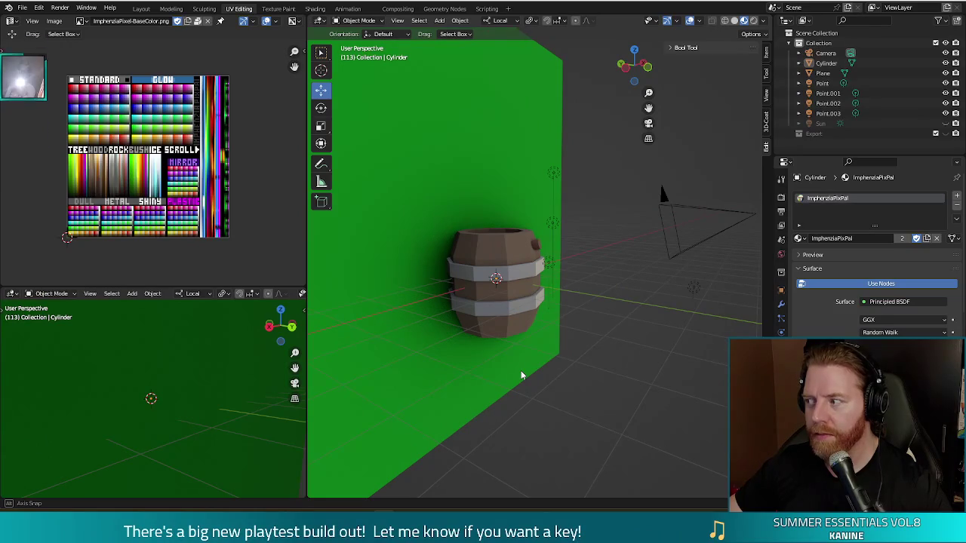
pyautogui.moveTo(569, 339)
pyautogui.mouseDown(button='middle')
pyautogui.moveTo(533, 404)
pyautogui.moveTo(491, 347)
pyautogui.mouseUp(button='middle')
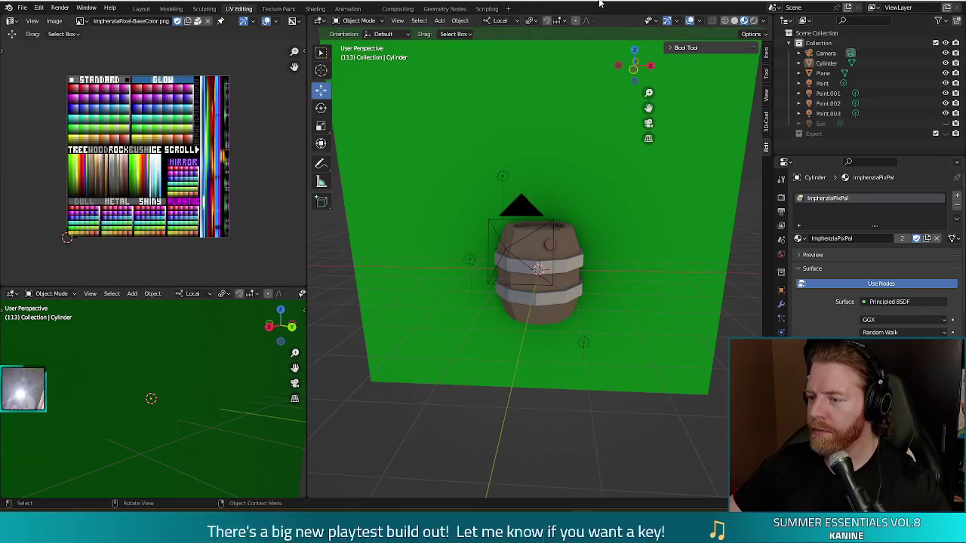
pyautogui.moveTo(617, 345)
pyautogui.mouseDown(button='middle')
pyautogui.moveTo(650, 370)
pyautogui.moveTo(632, 349)
pyautogui.mouseUp(button='middle')
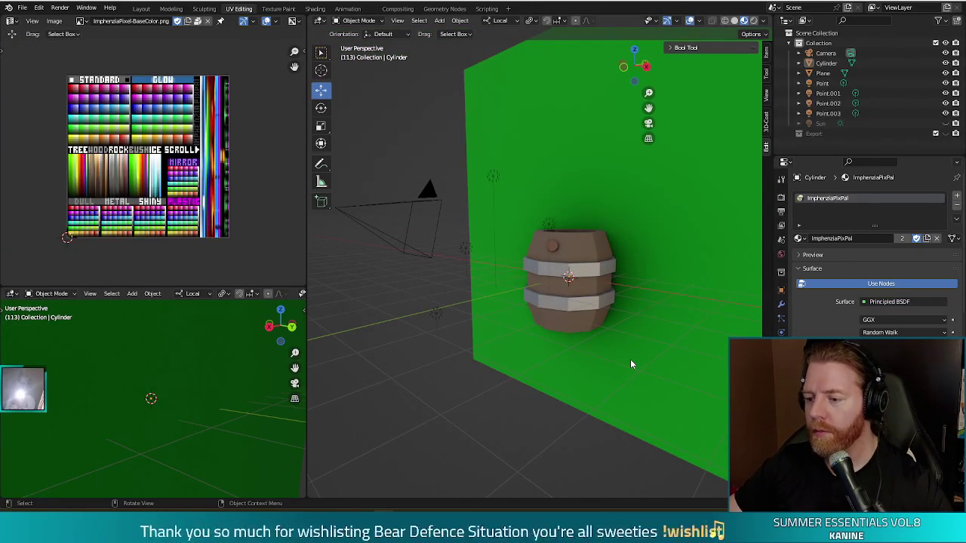
pyautogui.moveTo(639, 316)
pyautogui.mouseDown(button='middle')
pyautogui.moveTo(598, 320)
pyautogui.moveTo(678, 312)
pyautogui.mouseUp(button='middle')
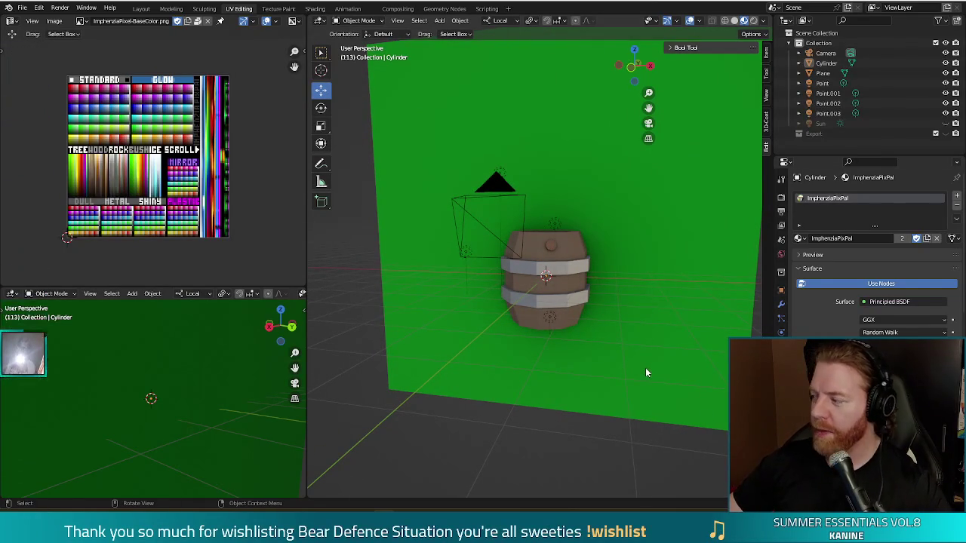
pyautogui.moveTo(667, 267); pyautogui.dragTo(640, 271, button='middle')
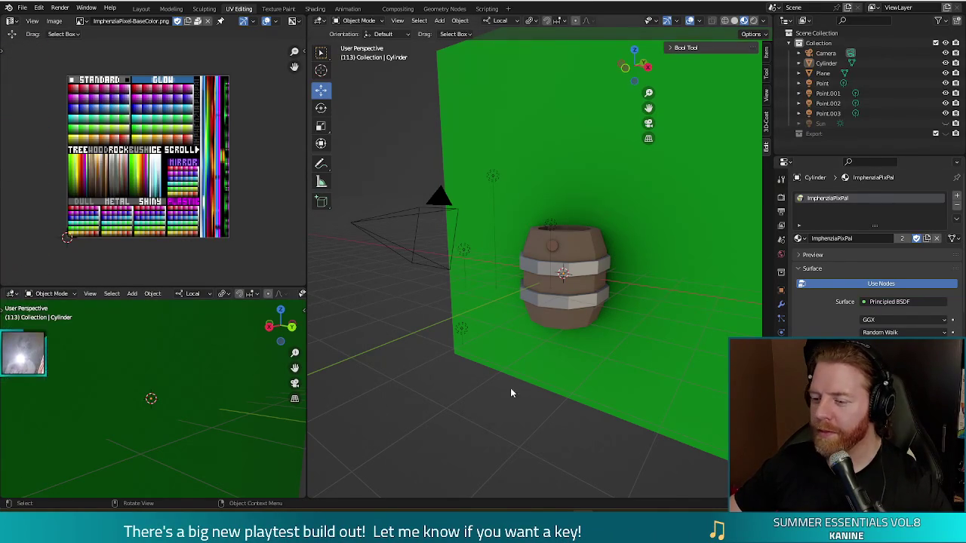
pyautogui.moveTo(568, 376)
pyautogui.mouseDown(button='middle')
pyautogui.moveTo(520, 361)
pyautogui.moveTo(521, 370)
pyautogui.mouseUp(button='middle')
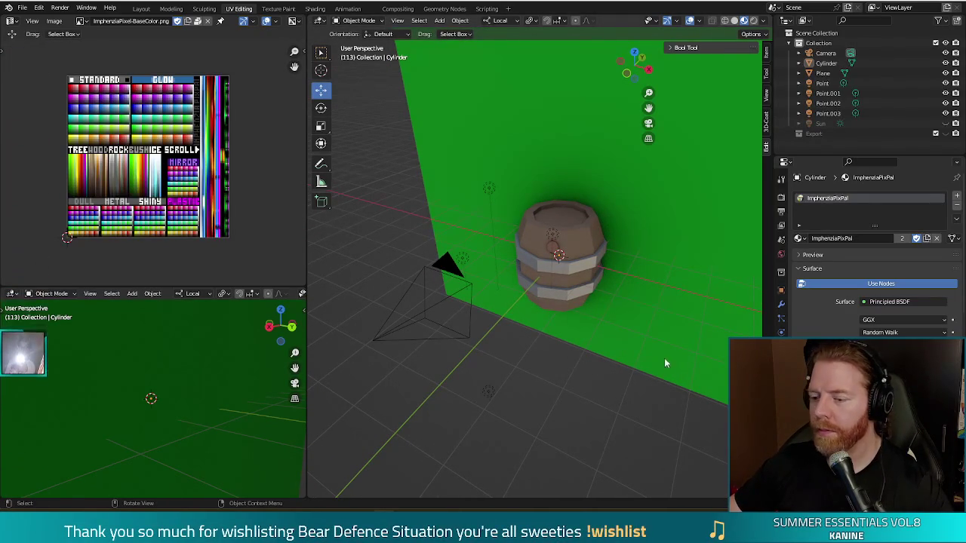
pyautogui.moveTo(685, 337); pyautogui.dragTo(613, 274, button='middle')
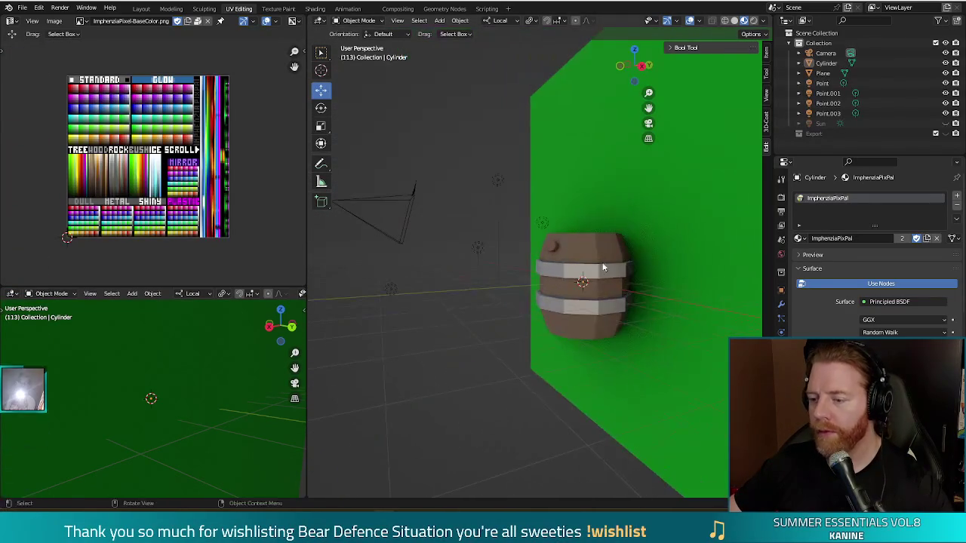
pyautogui.moveTo(586, 315)
pyautogui.mouseDown(button='middle')
pyautogui.moveTo(541, 342)
pyautogui.moveTo(580, 353)
pyautogui.moveTo(590, 341)
pyautogui.mouseUp(button='middle')
pyautogui.moveTo(610, 286); pyautogui.dragTo(590, 270, button='middle')
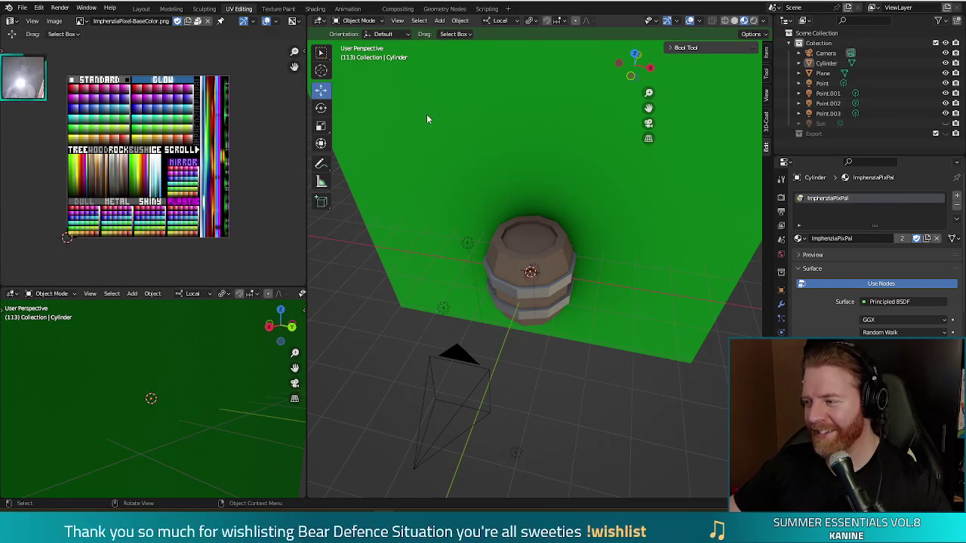
# Add a cylinder, shrink it and raise it to sit on the barrel top
pyautogui.click(440, 21)
pyautogui.moveTo(453, 32)
pyautogui.click(548, 85)
pyautogui.moveTo(625, 263); pyautogui.dragTo(632, 282, button='middle')
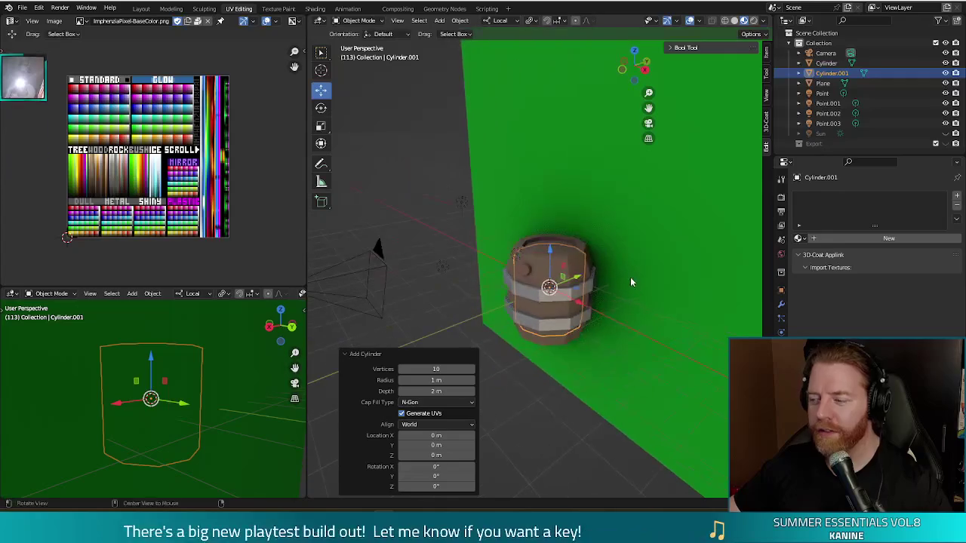
pyautogui.press('s')
pyautogui.click(610, 319)
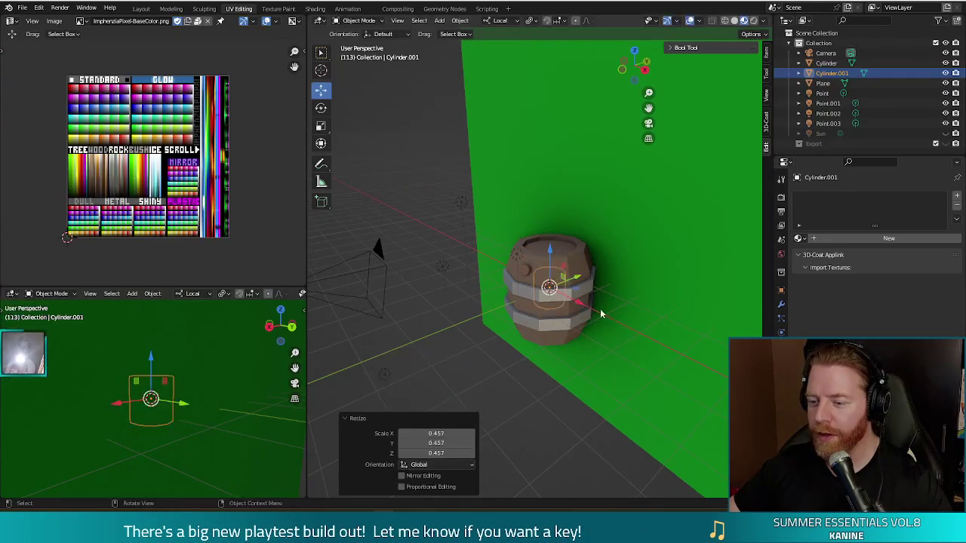
pyautogui.press('g')
pyautogui.press('z')
pyautogui.press('z')
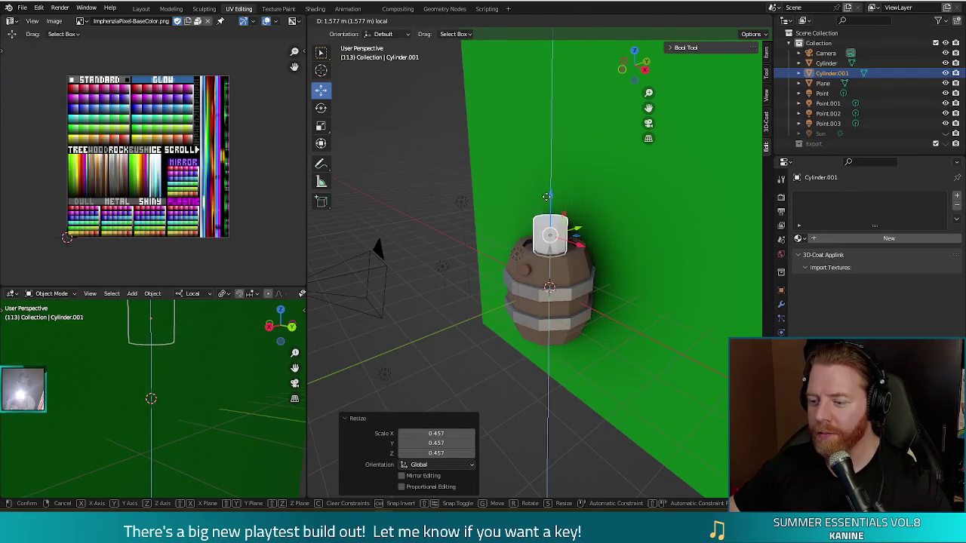
pyautogui.click(547, 202)
# Assign the ImphenziaPixPal material to the cylinder and collapse its UVs to a single point
pyautogui.click(799, 238)
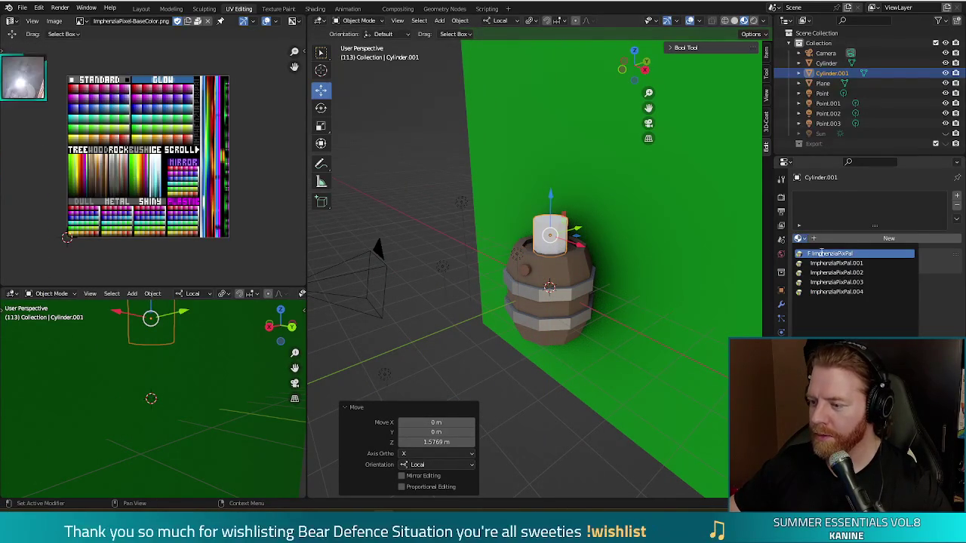
pyautogui.click(823, 252)
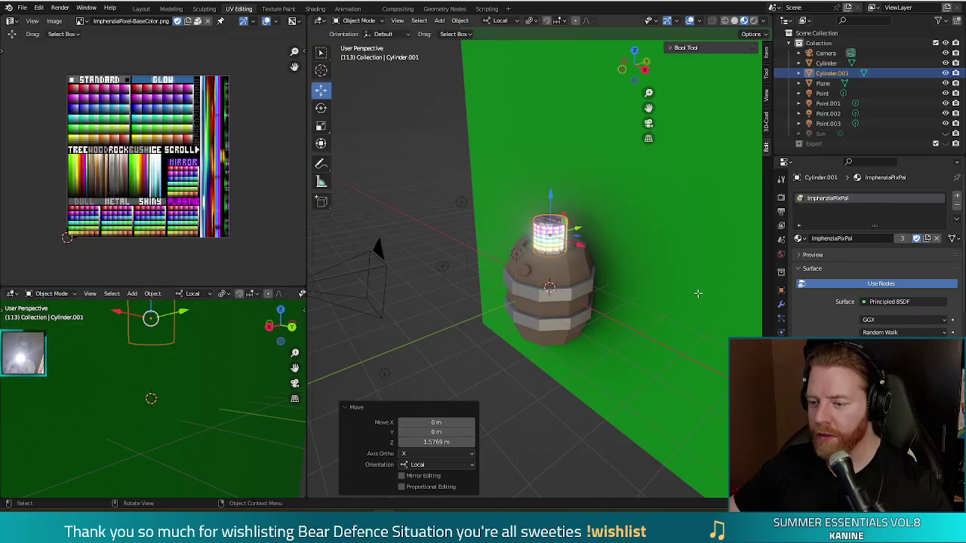
pyautogui.press('Tab')
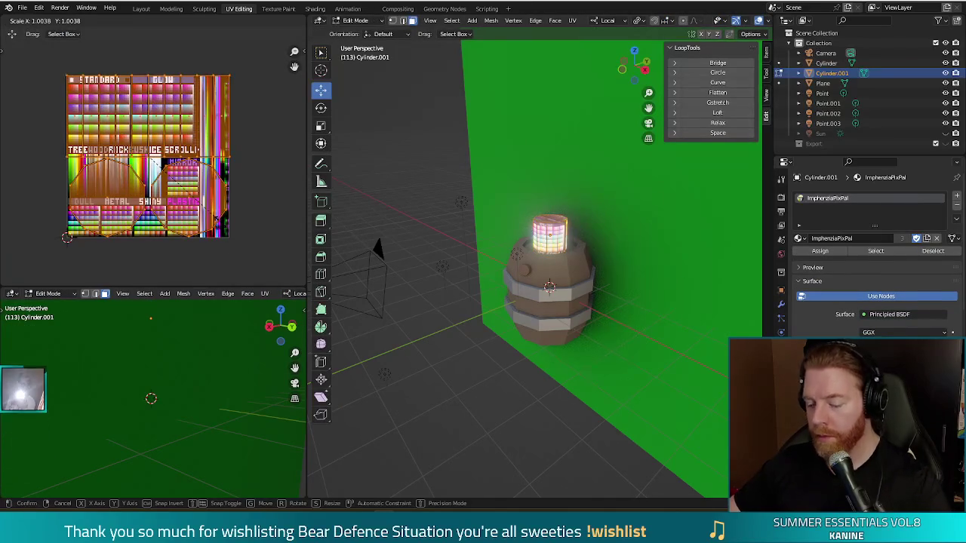
pyautogui.press('s')
pyautogui.press('0')
pyautogui.press('Return')
# Move the cylinder's UVs onto a light wood tone and its top faces onto another wood tone
pyautogui.moveTo(158, 199); pyautogui.dragTo(152, 200, button='middle')
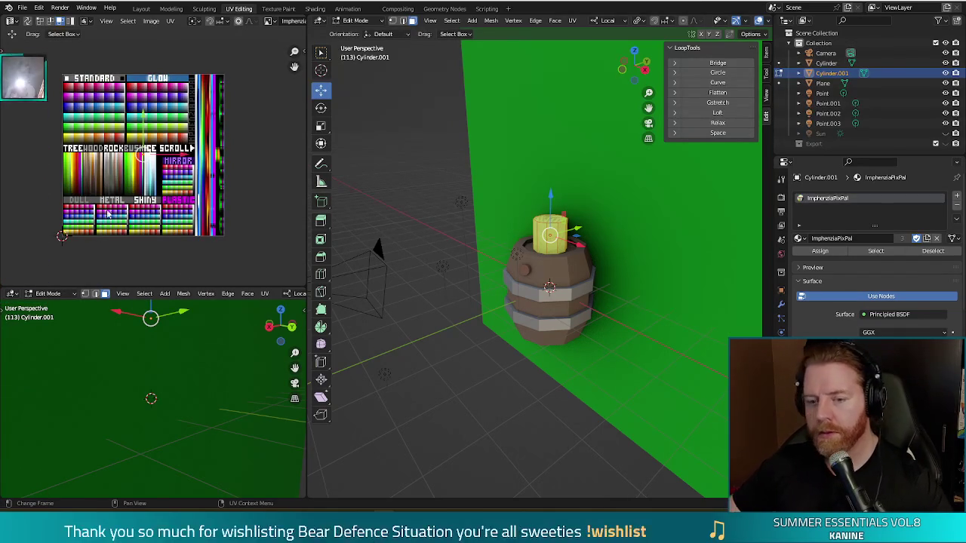
pyautogui.press('g')
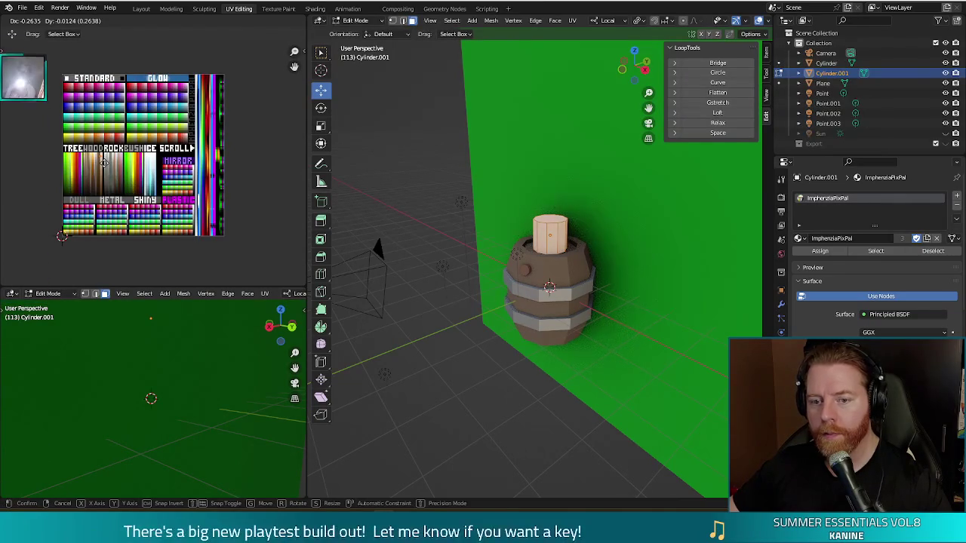
pyautogui.click(106, 161)
pyautogui.moveTo(490, 377)
pyautogui.mouseDown(button='middle')
pyautogui.moveTo(575, 428)
pyautogui.moveTo(555, 242)
pyautogui.mouseUp(button='middle')
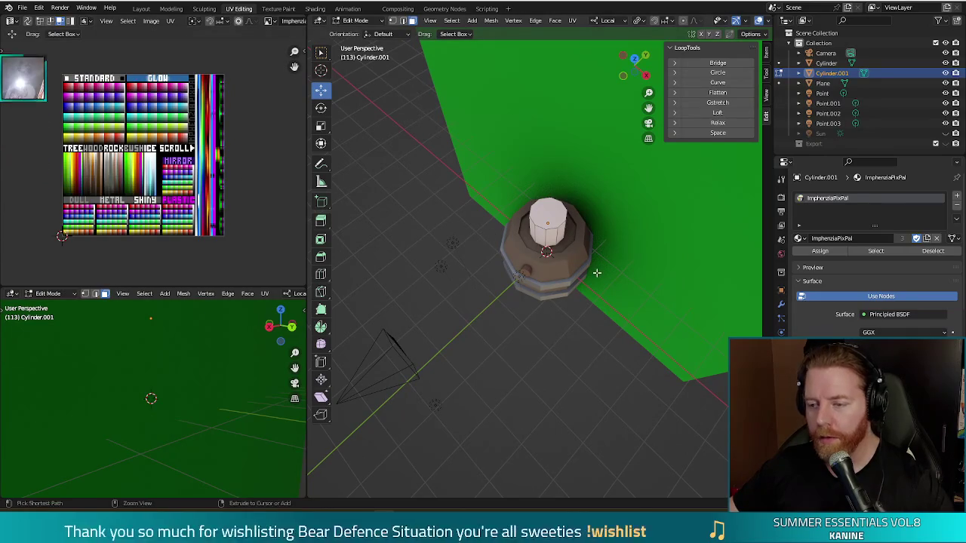
pyautogui.scroll(3, 88, 170)
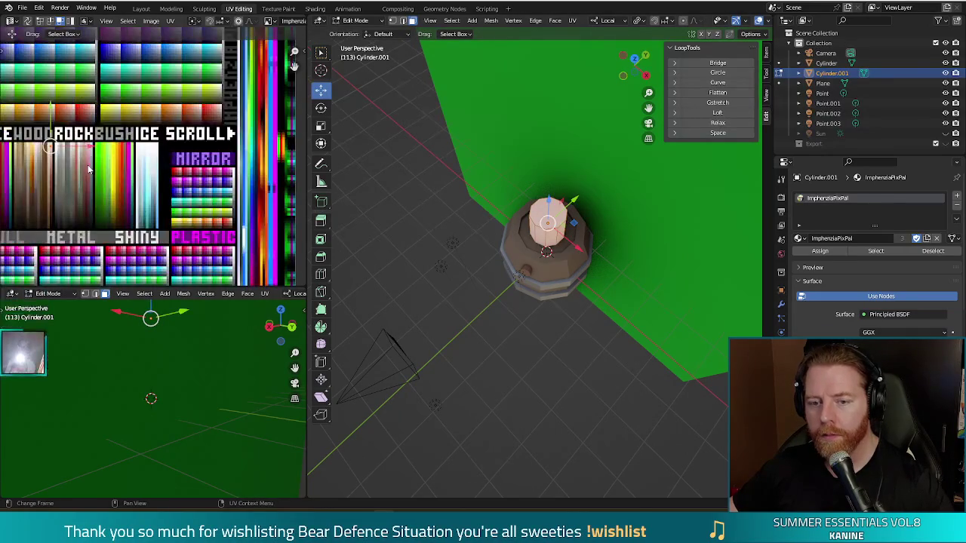
pyautogui.press('g')
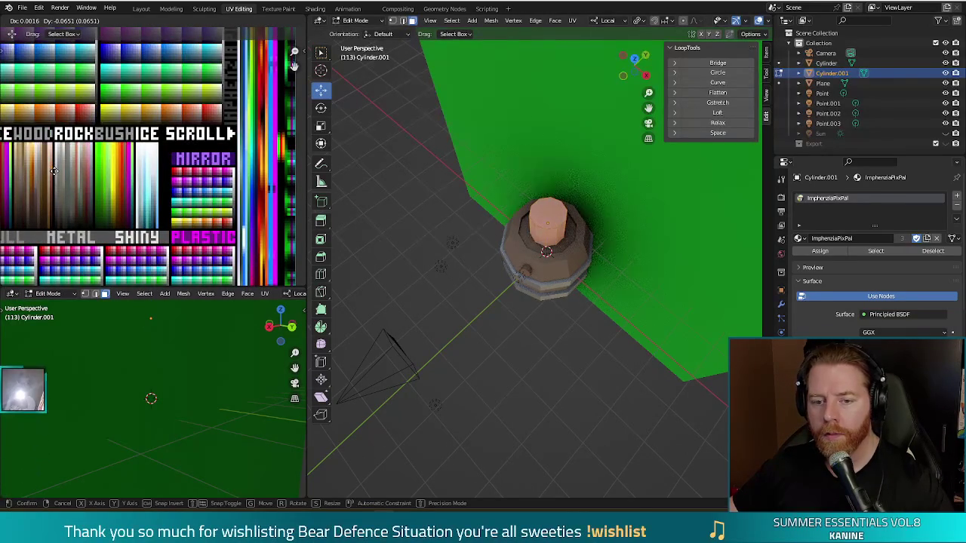
pyautogui.click(56, 175)
pyautogui.moveTo(483, 249); pyautogui.dragTo(526, 218, button='middle')
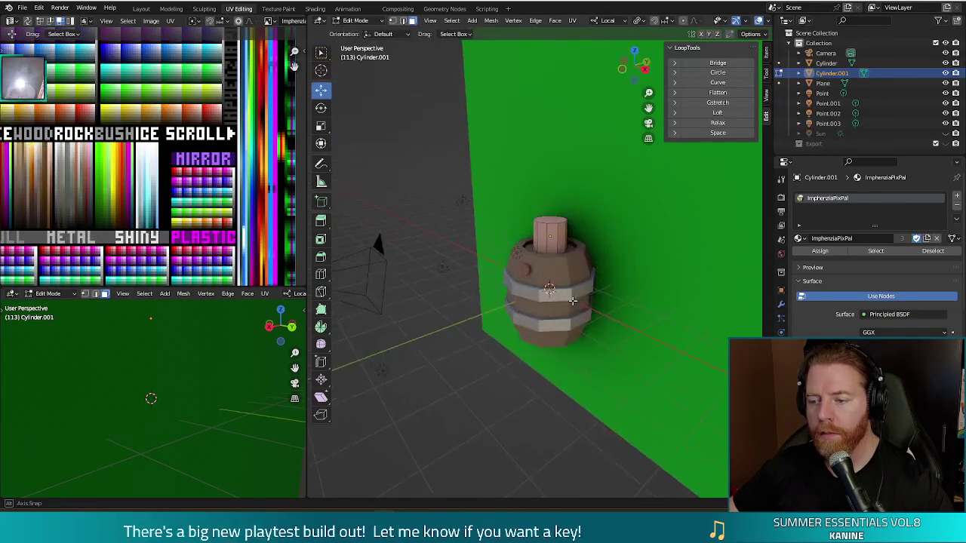
# Shrink the top cylinder to 0.651 and stretch it 3.246 along Z into a tall peg
pyautogui.press('l')
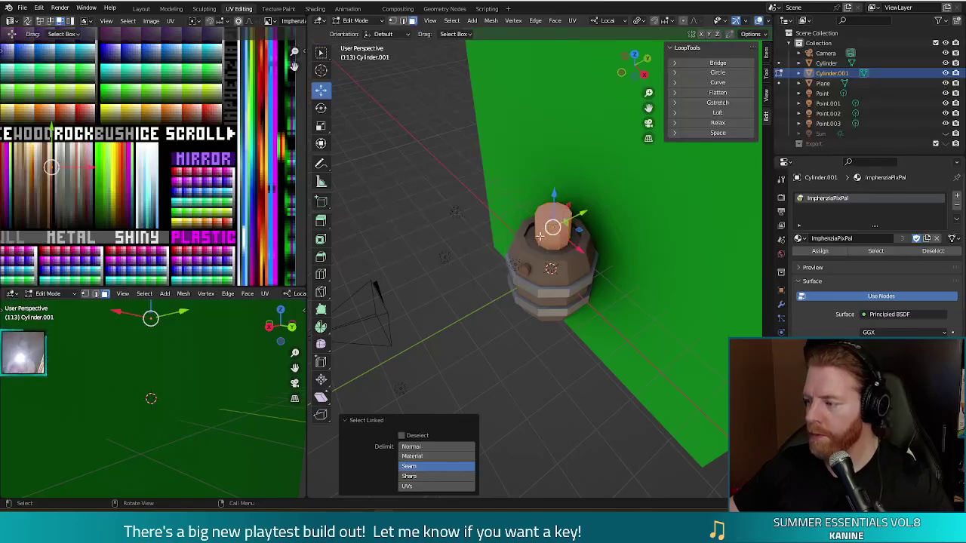
pyautogui.moveTo(619, 346); pyautogui.dragTo(657, 325, button='middle')
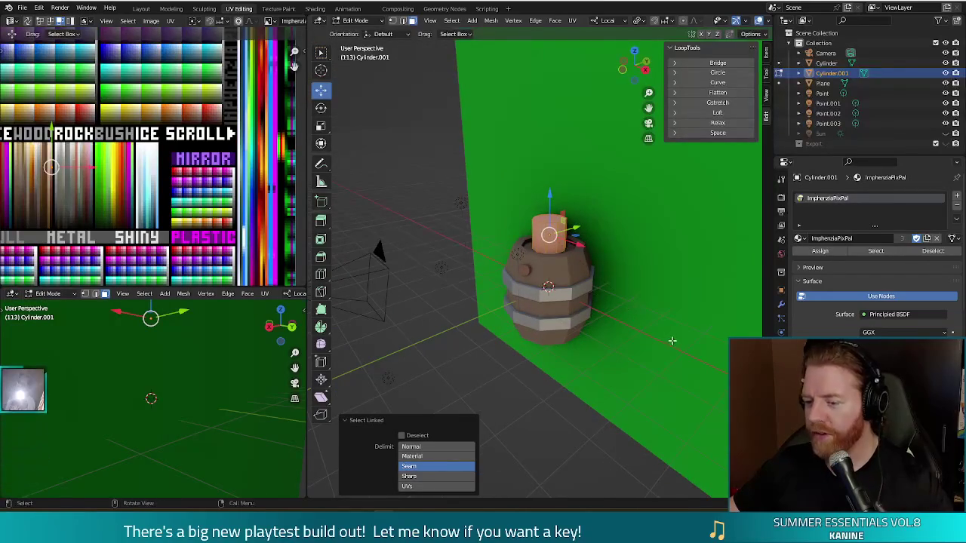
pyautogui.press('s')
pyautogui.click(618, 313)
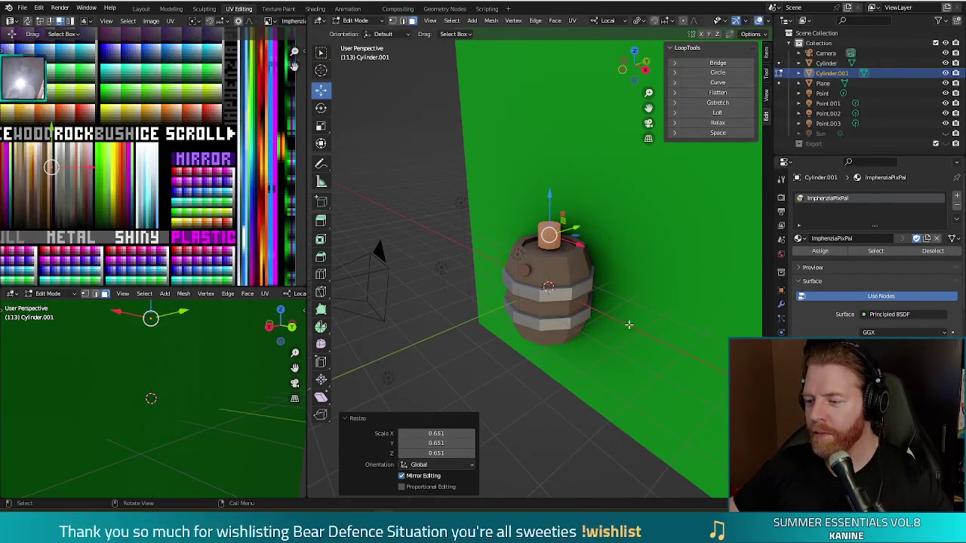
pyautogui.press('s')
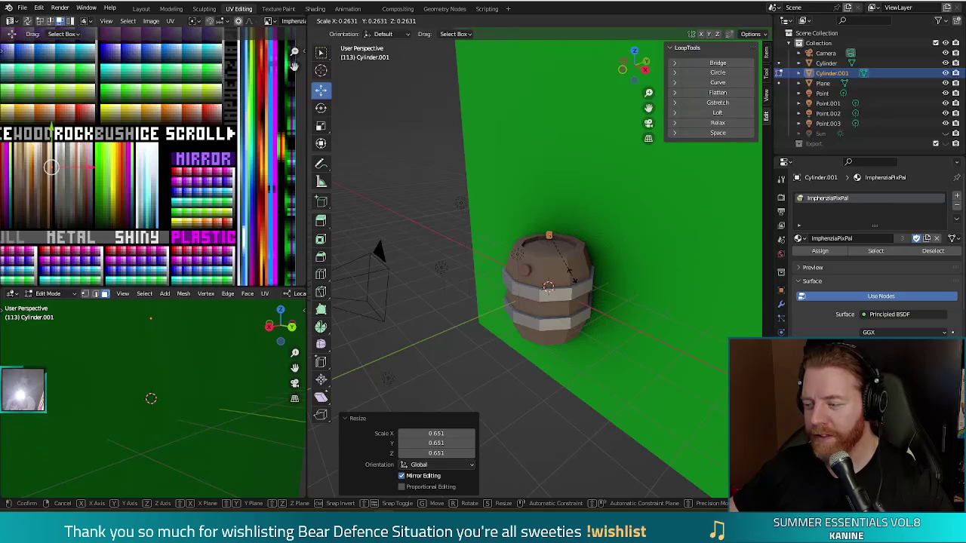
pyautogui.press('z')
pyautogui.press('z')
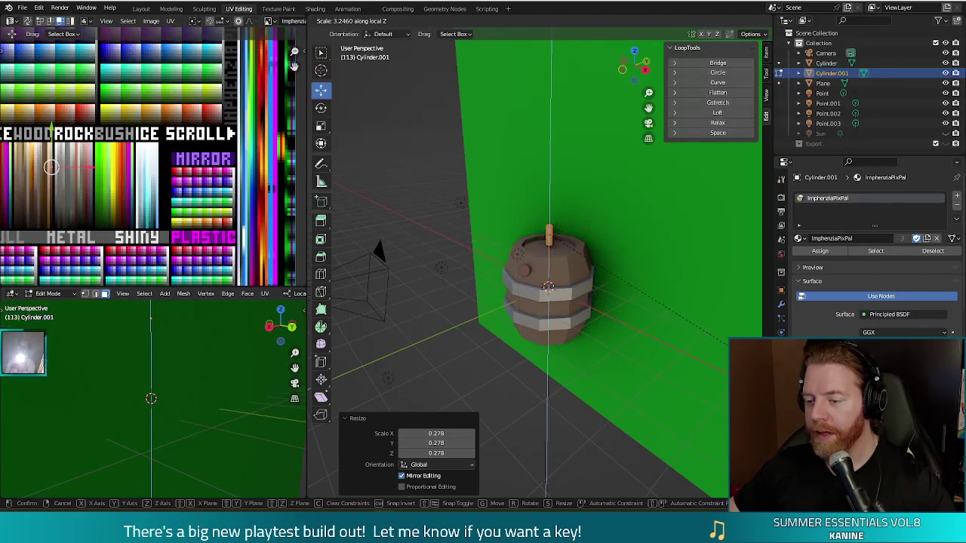
pyautogui.click(592, 268)
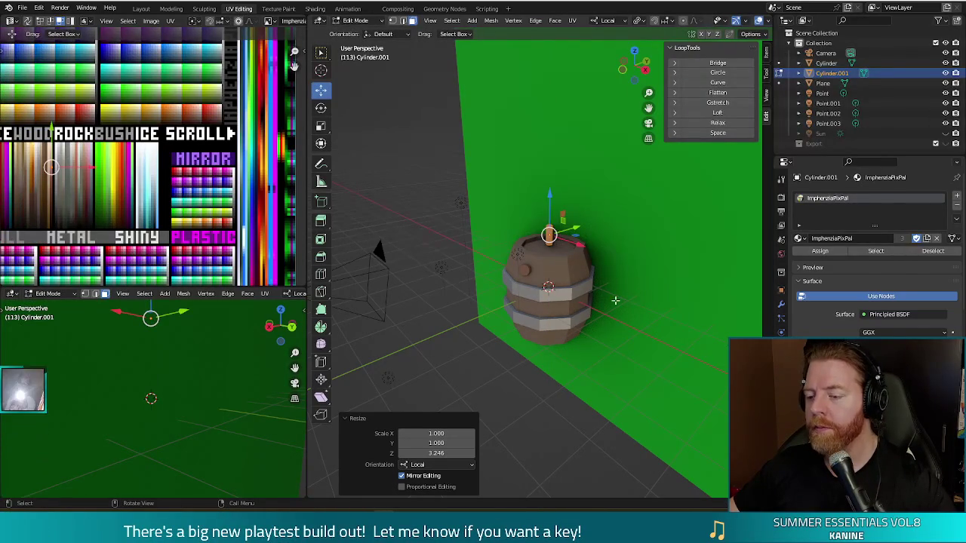
# Zoom in, select the peg on the lid, and view the keg head-on
pyautogui.moveTo(619, 311); pyautogui.dragTo(498, 231, button='middle')
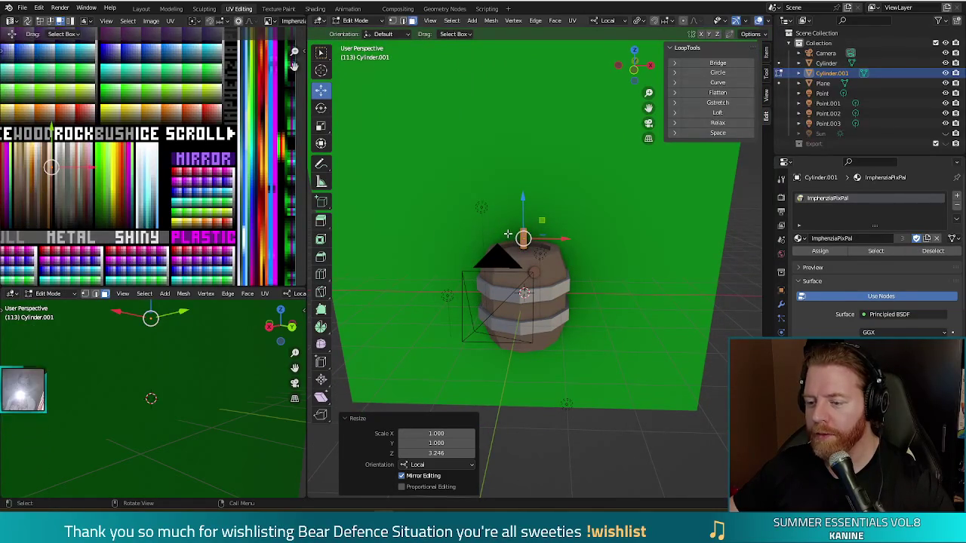
pyautogui.scroll(2, 508, 233)
pyautogui.scroll(2, 518, 234)
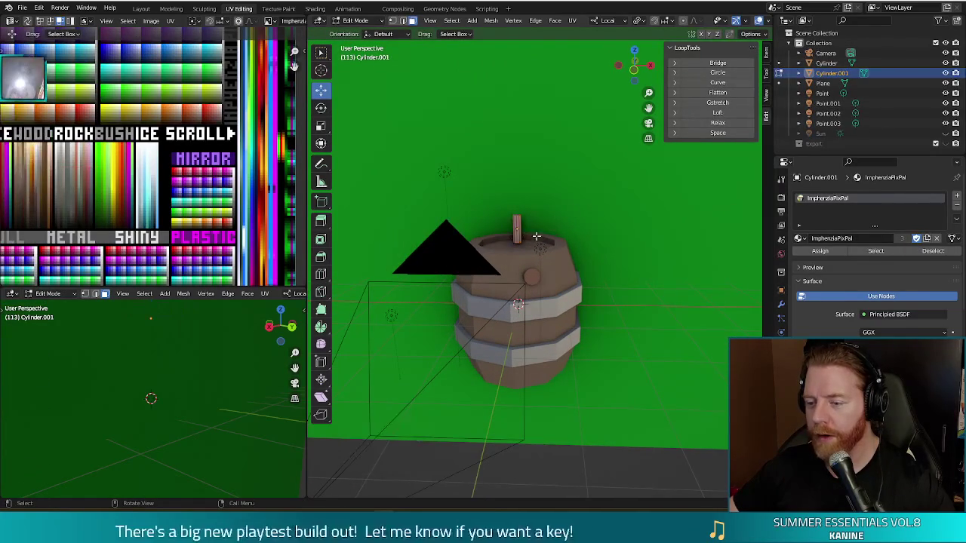
pyautogui.moveTo(602, 216); pyautogui.dragTo(578, 219, button='middle')
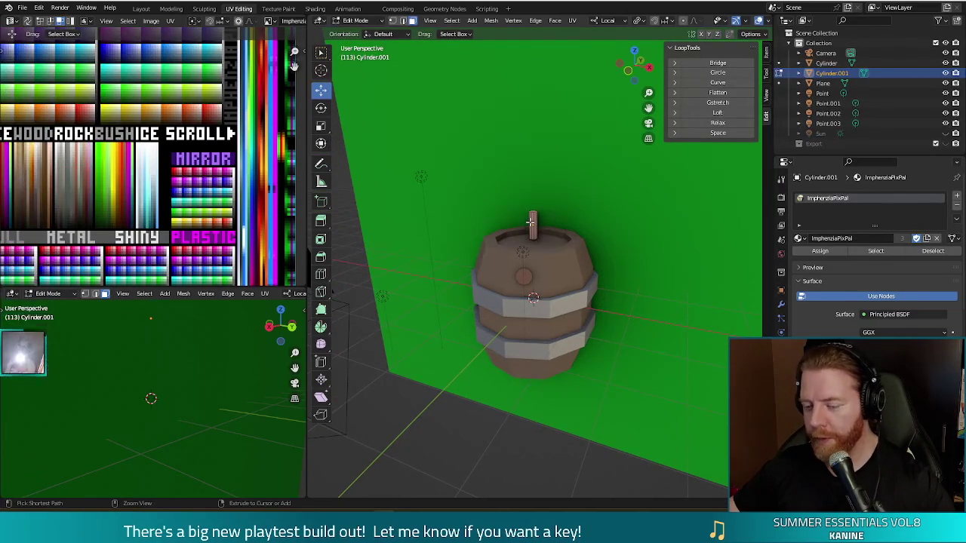
pyautogui.click(533, 220)
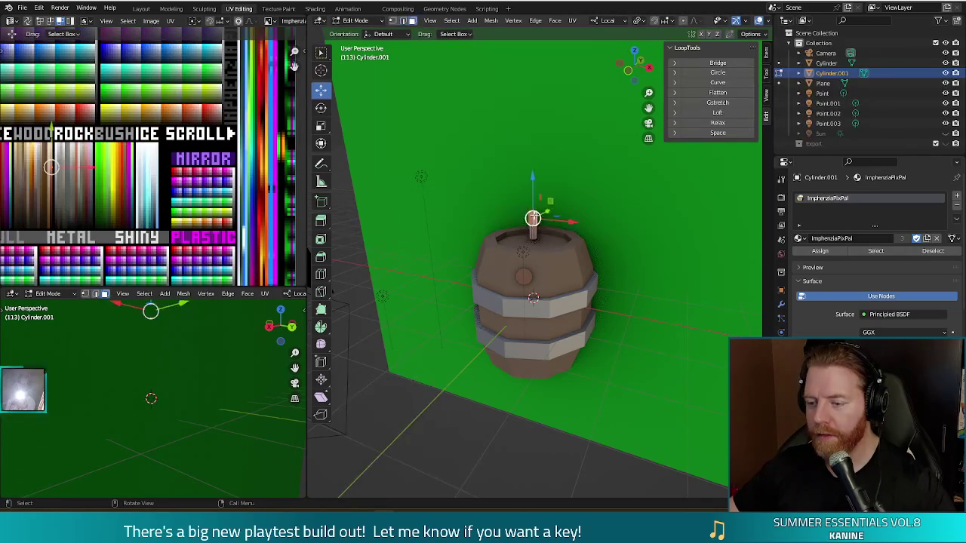
pyautogui.keyDown('alt'); pyautogui.moveTo(573, 224); pyautogui.dragTo(601, 205, button='middle'); pyautogui.keyUp('alt')
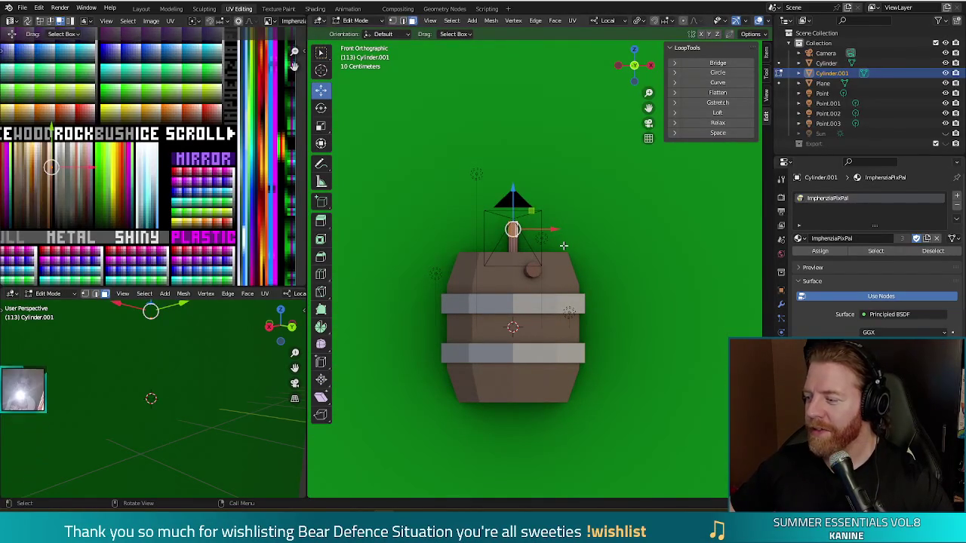
# Tilt the lid peg about -19.8° and slide it sideways along X, then return to Object Mode
pyautogui.press('r')
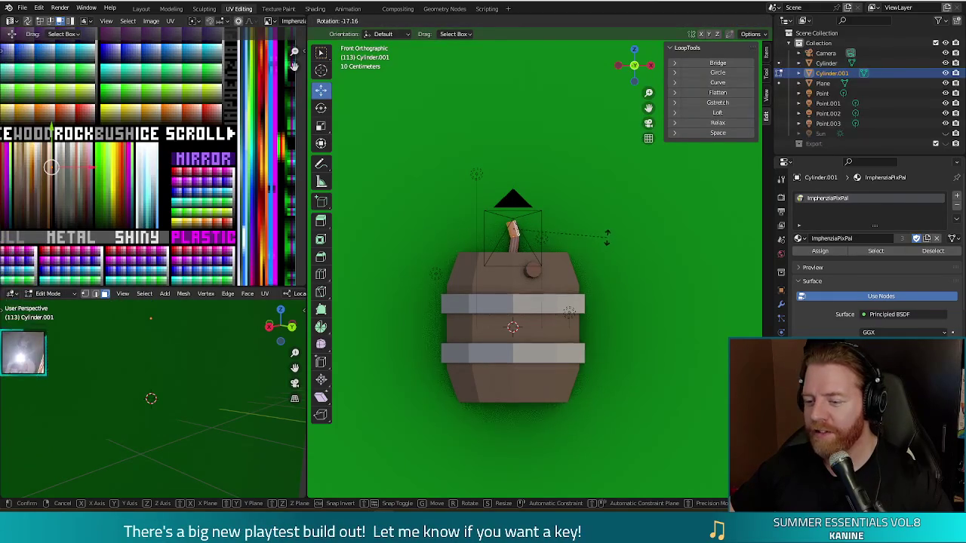
pyautogui.click(601, 234)
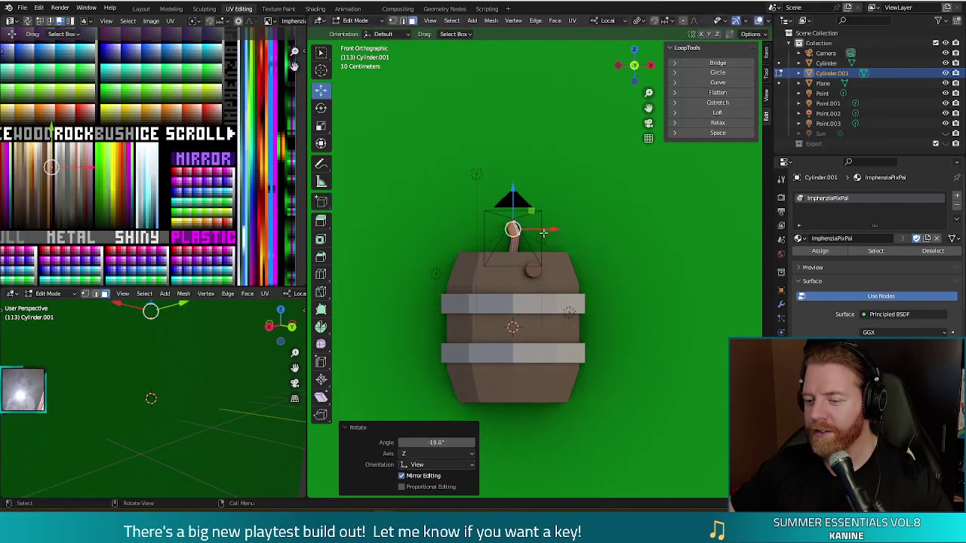
pyautogui.moveTo(543, 229); pyautogui.dragTo(542, 228)
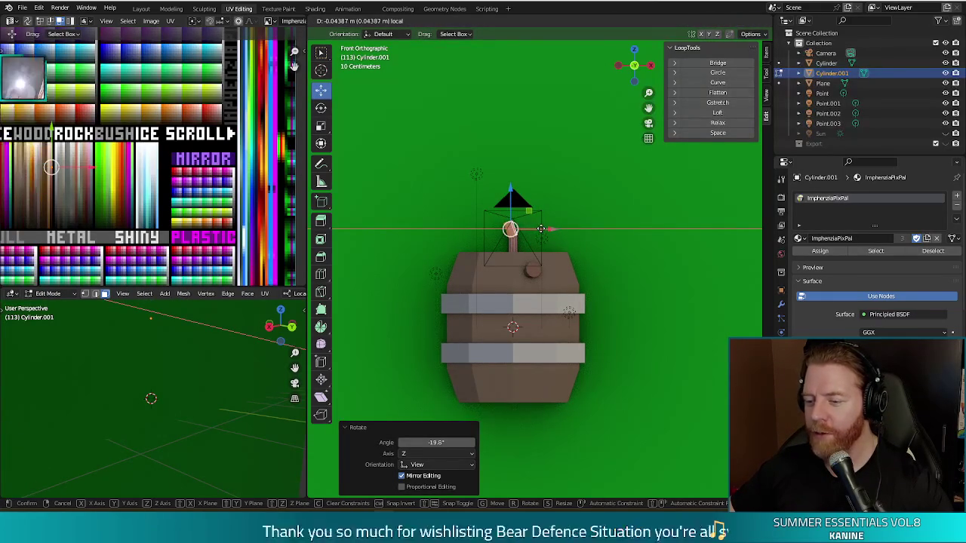
pyautogui.moveTo(581, 213); pyautogui.dragTo(592, 251, button='middle')
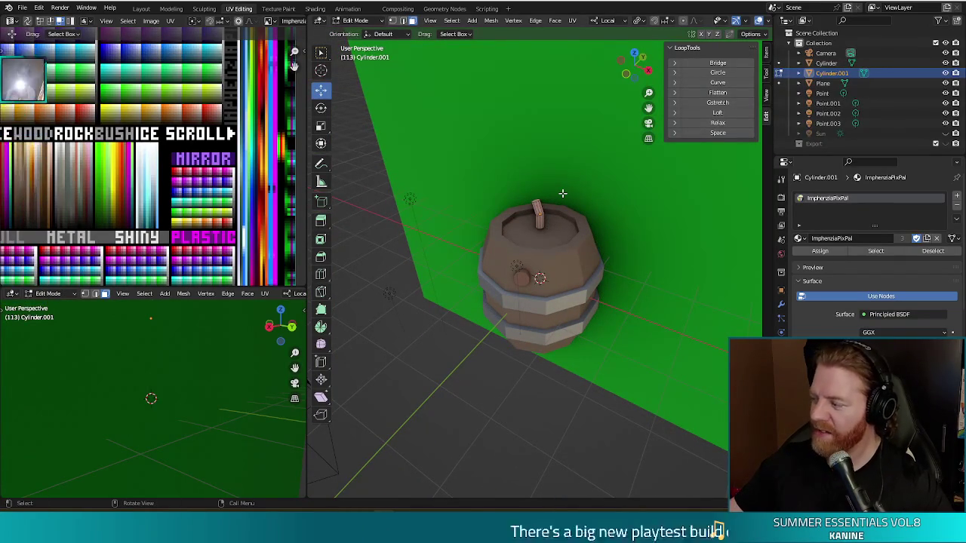
pyautogui.moveTo(565, 259)
pyautogui.mouseDown(button='middle')
pyautogui.moveTo(639, 337)
pyautogui.moveTo(626, 340)
pyautogui.moveTo(621, 328)
pyautogui.mouseUp(button='middle')
pyautogui.press('l')
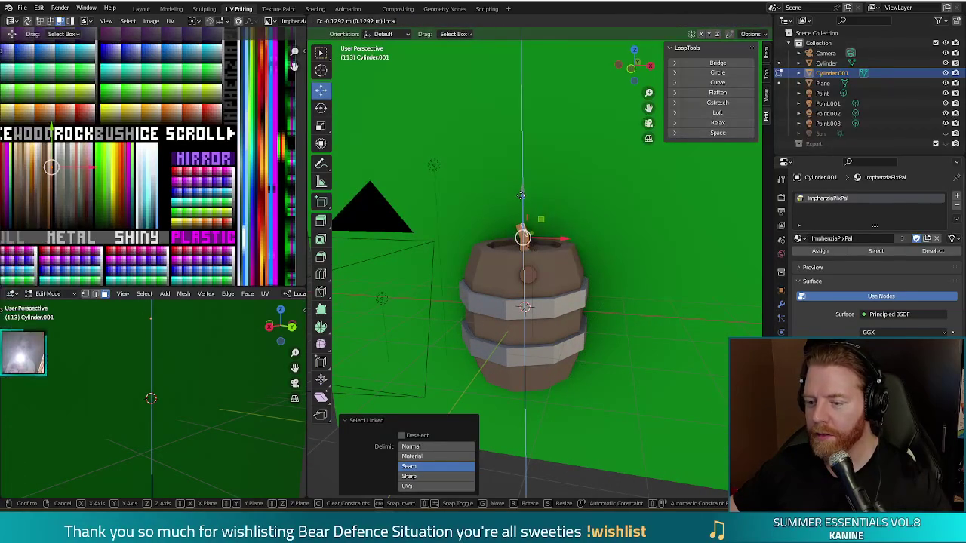
pyautogui.press('Tab')
# Select the keg body and pick its top-centre faces in Edit Mode before returning to Object Mode
pyautogui.click(662, 239)
pyautogui.moveTo(662, 239); pyautogui.dragTo(593, 240, button='middle')
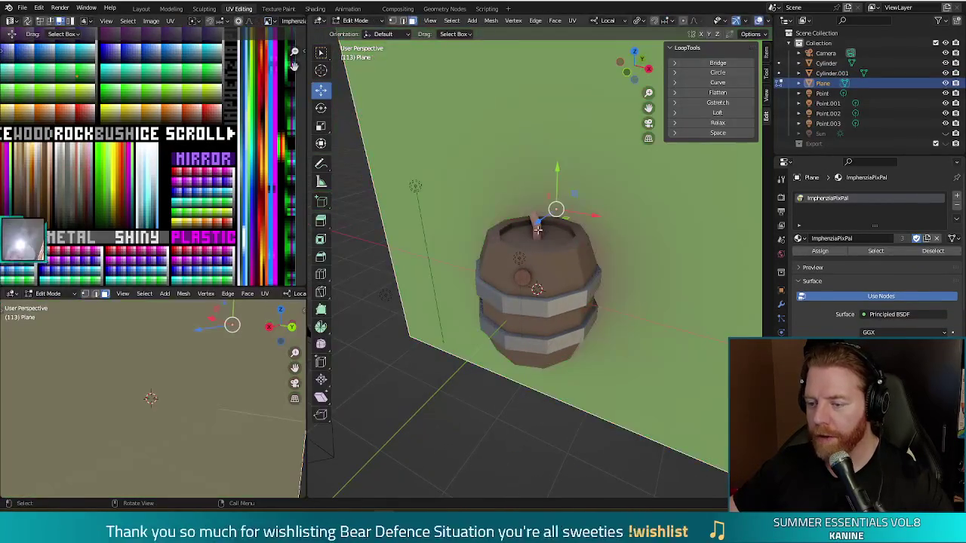
pyautogui.click(538, 229)
pyautogui.press('Tab')
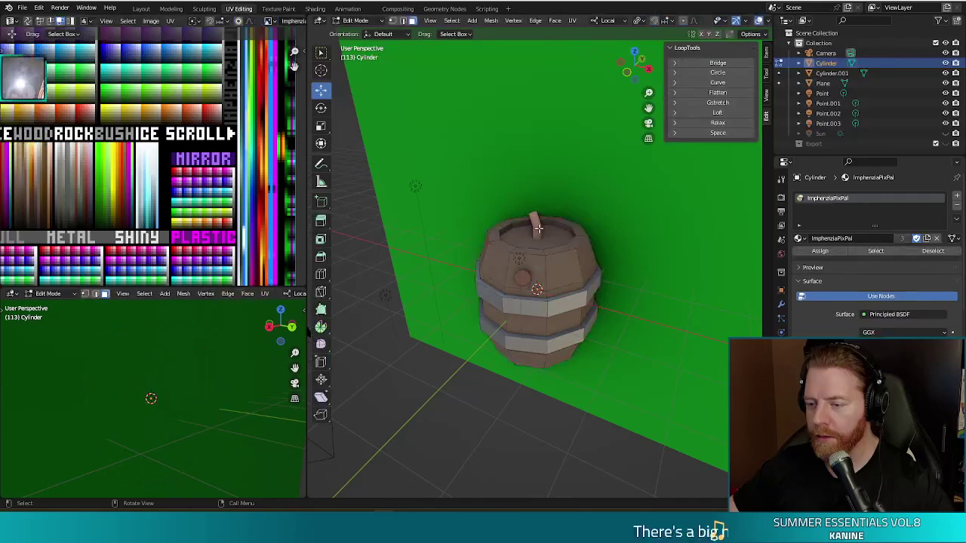
pyautogui.click(534, 225)
pyautogui.click(543, 222)
pyautogui.press('Tab')
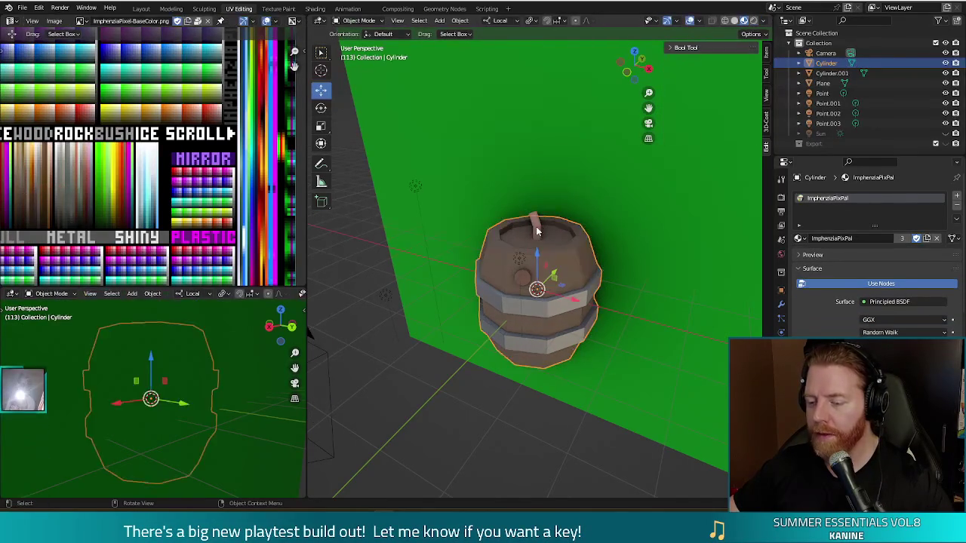
# Select the peg together with the keg body and move the peg's UVs onto a palette colour
pyautogui.click(537, 228)
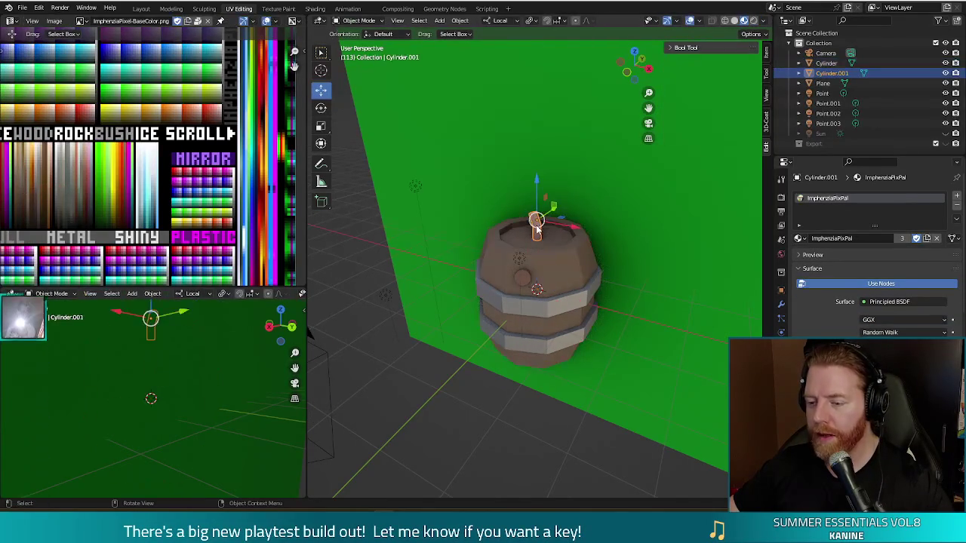
pyautogui.click(556, 269)
pyautogui.press('Tab')
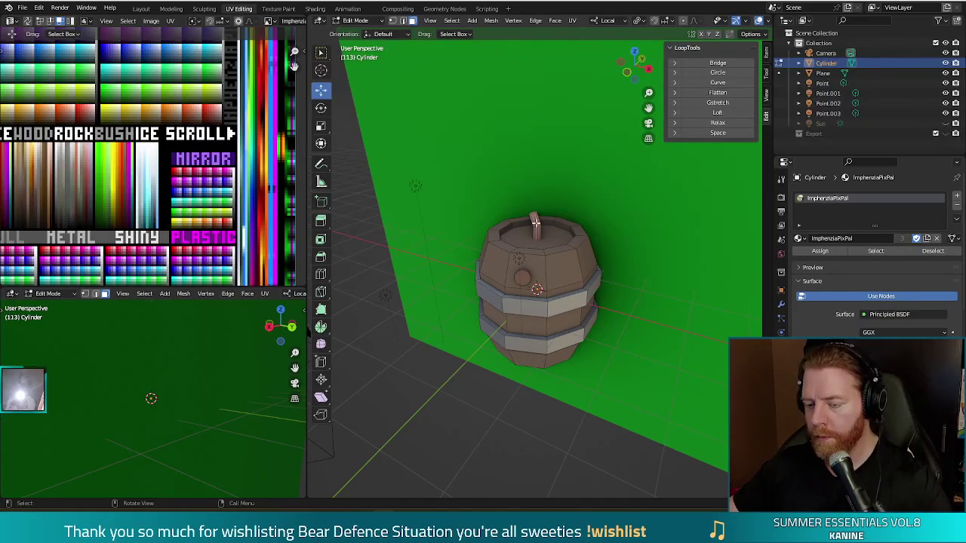
pyautogui.press('l')
pyautogui.press('g')
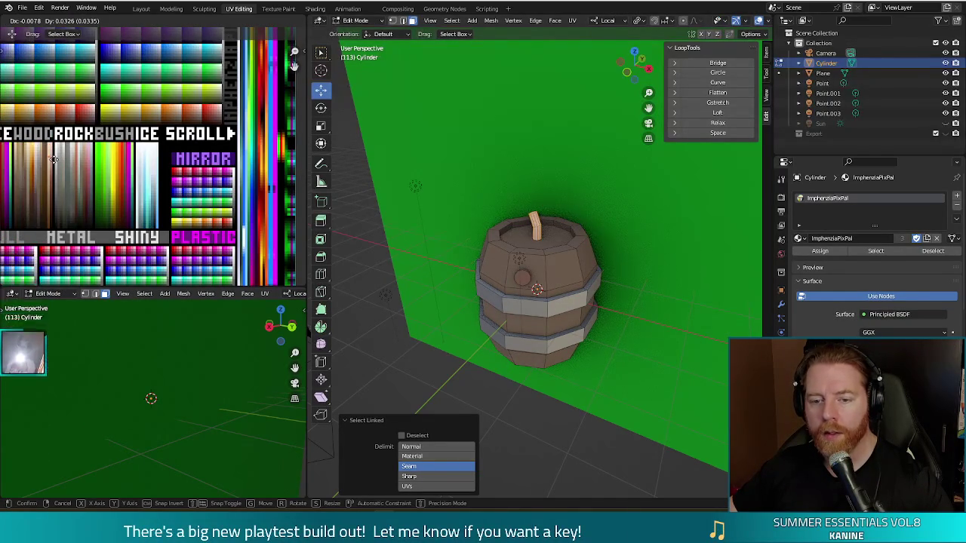
pyautogui.click(53, 161)
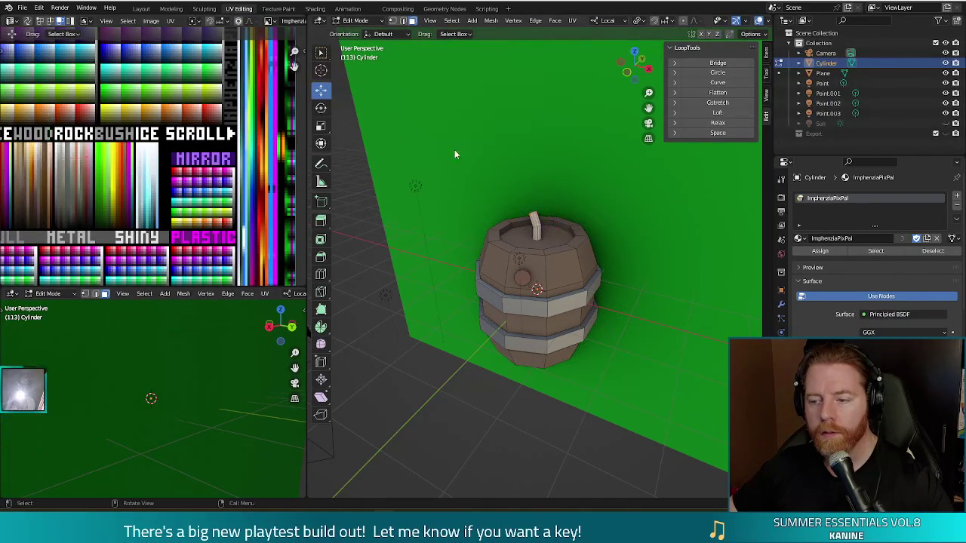
pyautogui.press('Tab')
# Move the peg's UVs again onto a lighter wood swatch
pyautogui.moveTo(620, 303)
pyautogui.mouseDown(button='middle')
pyautogui.moveTo(655, 269)
pyautogui.moveTo(560, 237)
pyautogui.mouseUp(button='middle')
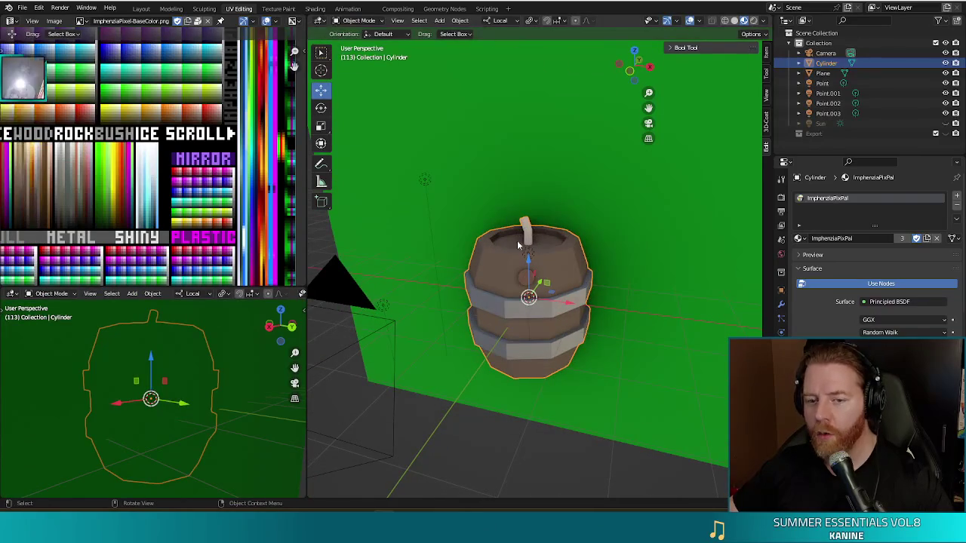
pyautogui.press('Tab')
pyautogui.press('l')
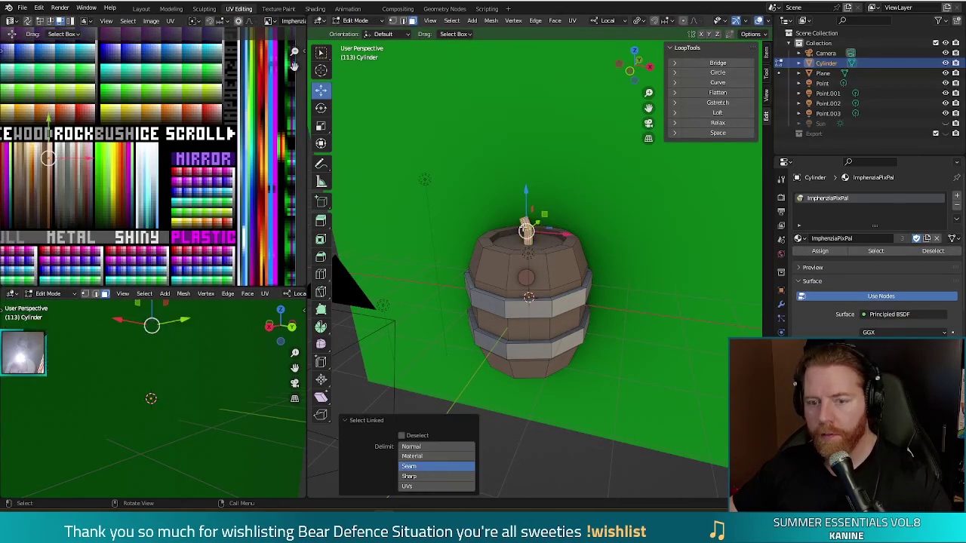
pyautogui.press('g')
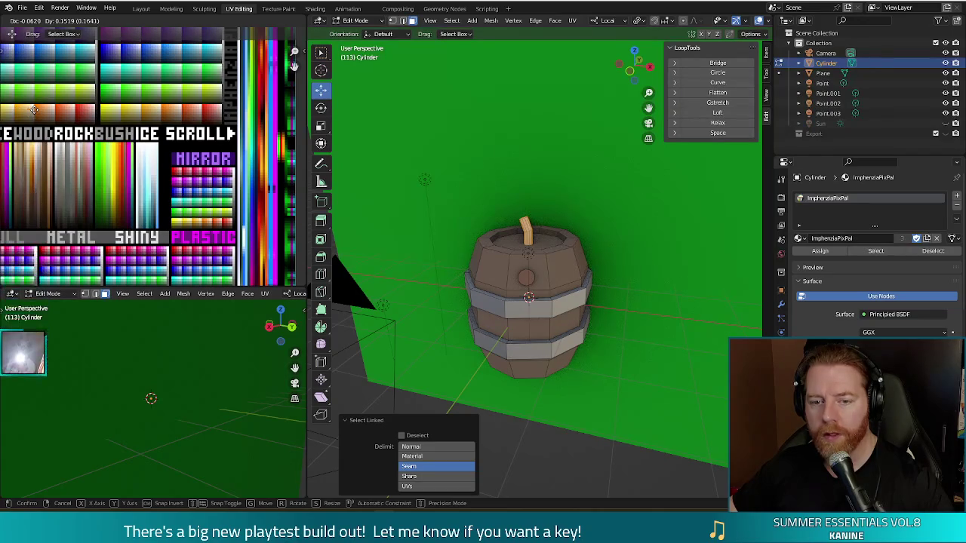
pyautogui.click(34, 110)
pyautogui.press('Tab')
pyautogui.moveTo(668, 334)
pyautogui.mouseDown(button='middle')
pyautogui.moveTo(647, 347)
pyautogui.moveTo(705, 331)
pyautogui.moveTo(614, 259)
pyautogui.moveTo(682, 296)
pyautogui.moveTo(635, 262)
pyautogui.moveTo(519, 257)
pyautogui.moveTo(492, 296)
pyautogui.moveTo(640, 301)
pyautogui.moveTo(628, 254)
pyautogui.moveTo(658, 222)
pyautogui.moveTo(660, 259)
pyautogui.moveTo(699, 224)
pyautogui.moveTo(738, 228)
pyautogui.moveTo(630, 240)
pyautogui.moveTo(654, 253)
pyautogui.moveTo(654, 215)
pyautogui.moveTo(652, 267)
pyautogui.mouseUp(button='middle')
pyautogui.rightClick(604, 256)
# Apply Shade Auto Smooth to the keg at the default 30° angle, then re-enter Edit Mode
pyautogui.click(600, 255)
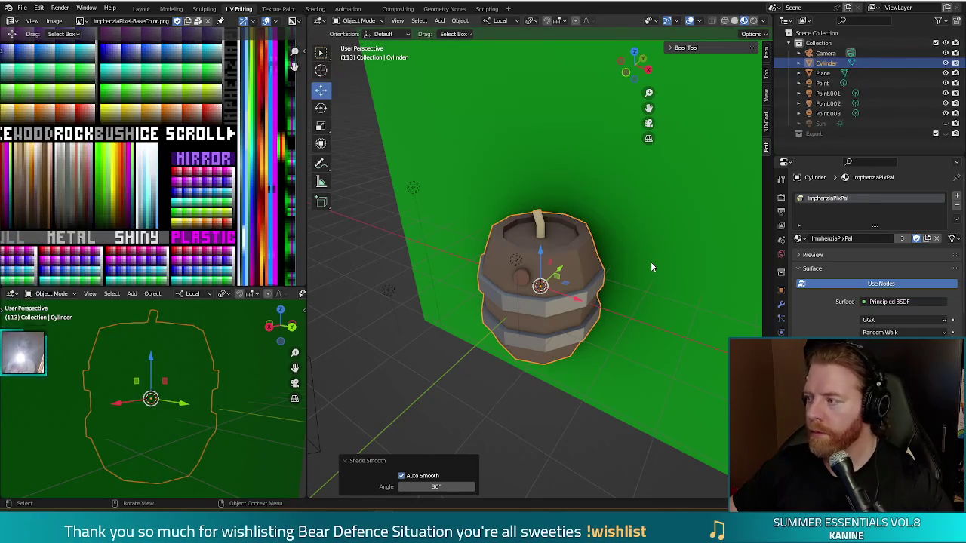
pyautogui.moveTo(630, 238)
pyautogui.mouseDown(button='middle')
pyautogui.moveTo(611, 198)
pyautogui.moveTo(590, 226)
pyautogui.mouseUp(button='middle')
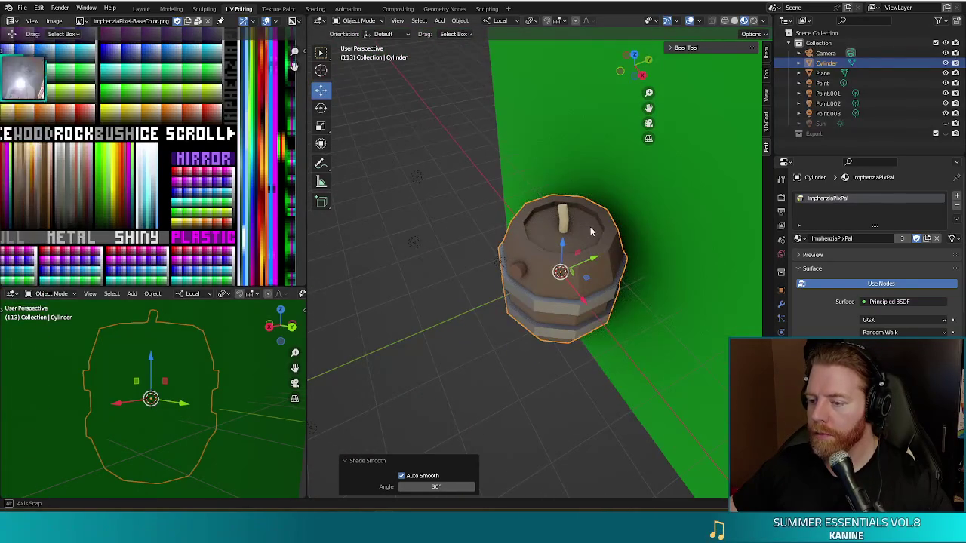
pyautogui.press('Tab')
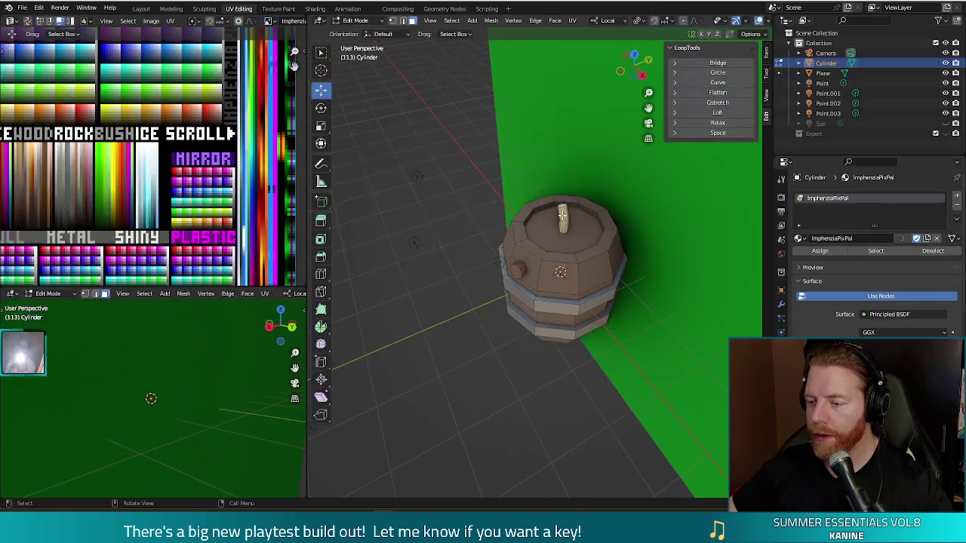
# Add a loop cut near the fuse tip and move the tip's UVs onto a glowing orange swatch
pyautogui.moveTo(638, 307)
pyautogui.mouseDown(button='middle')
pyautogui.moveTo(662, 255)
pyautogui.moveTo(707, 267)
pyautogui.moveTo(660, 257)
pyautogui.mouseUp(button='middle')
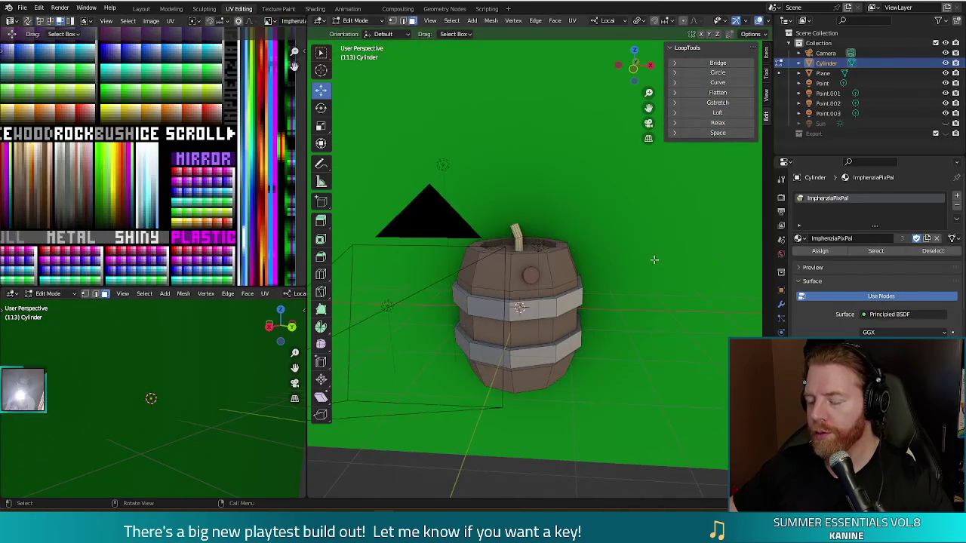
pyautogui.hotkey('ctrl', 'r')
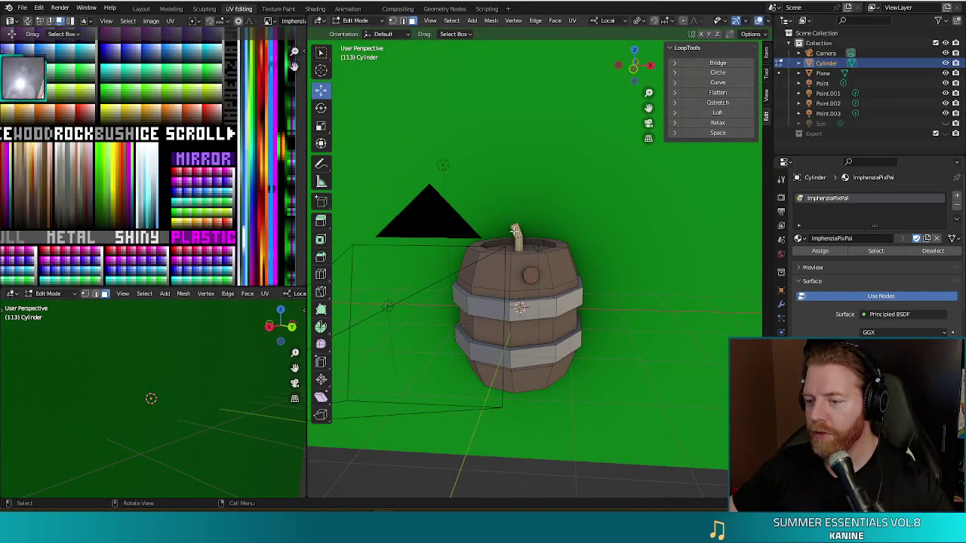
pyautogui.click(520, 225)
pyautogui.rightClick(517, 226)
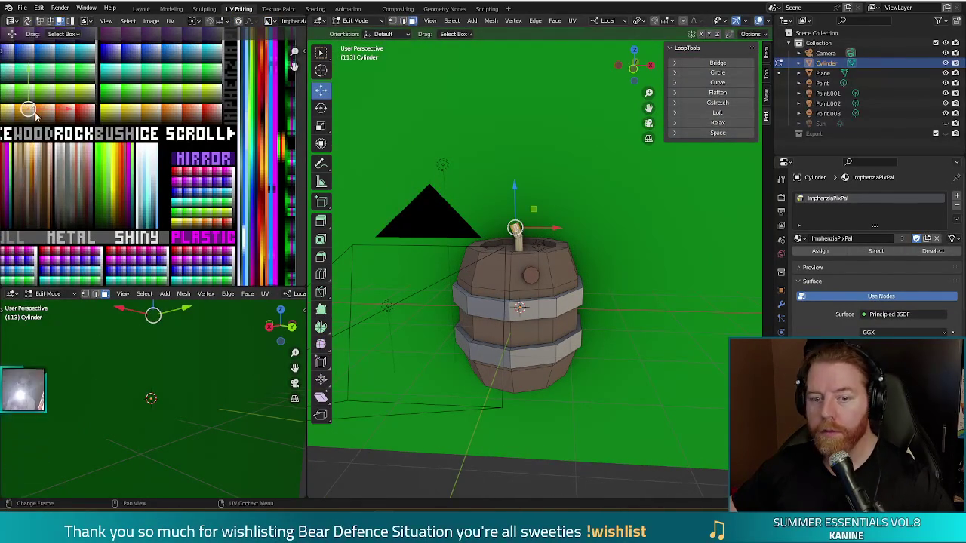
pyautogui.press('g')
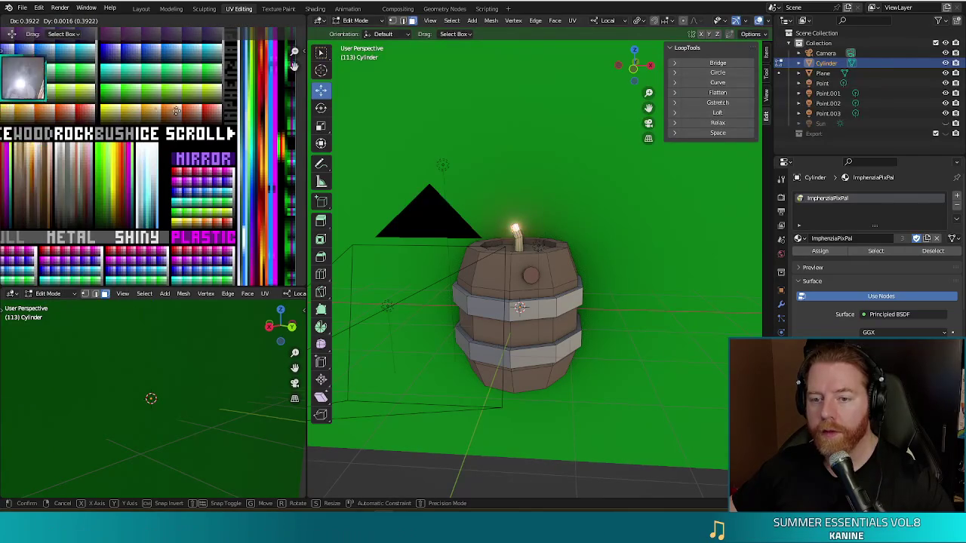
pyautogui.click(194, 108)
# Shift the barrel top's UVs onto other palette colours and return to Object Mode
pyautogui.moveTo(585, 202)
pyautogui.mouseDown(button='middle')
pyautogui.moveTo(617, 243)
pyautogui.moveTo(487, 213)
pyautogui.mouseUp(button='middle')
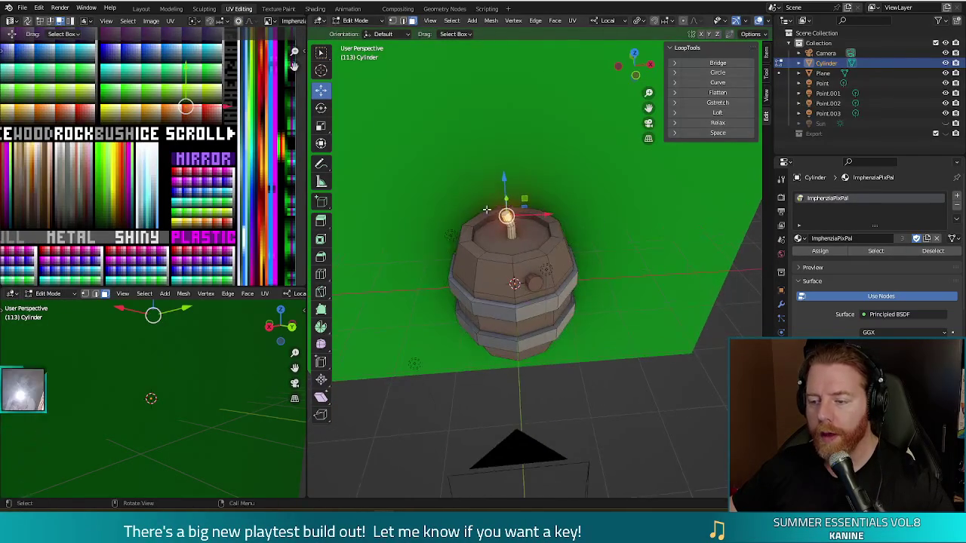
pyautogui.moveTo(558, 178); pyautogui.dragTo(521, 188, button='middle')
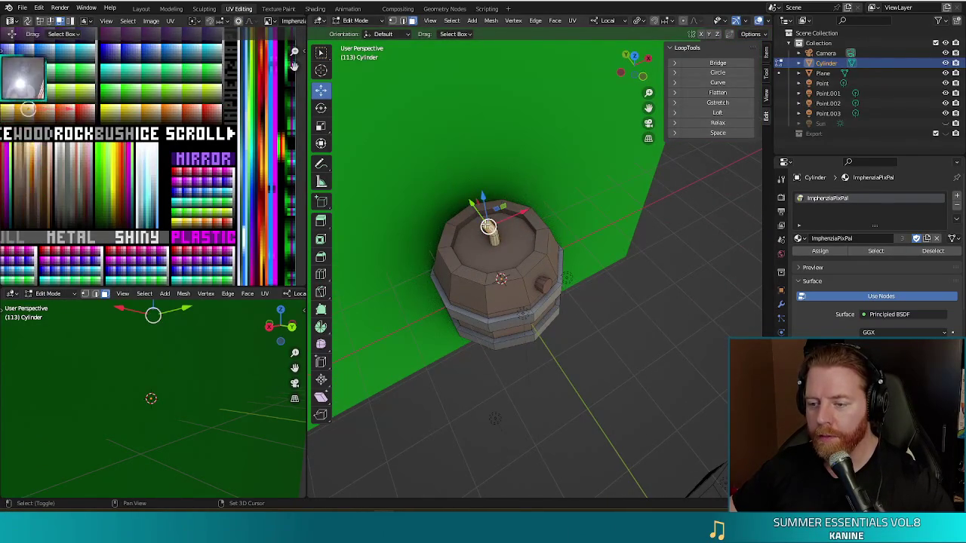
pyautogui.press('g')
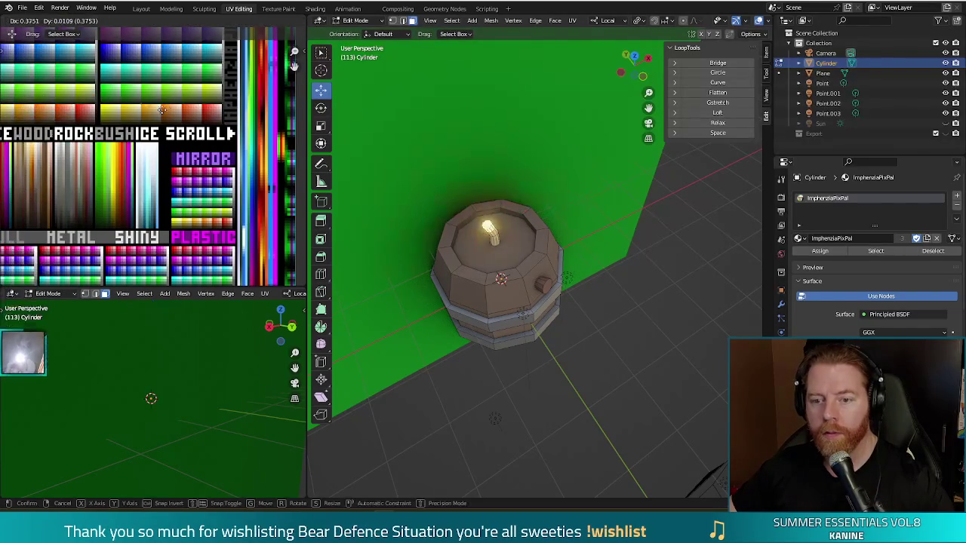
pyautogui.click(167, 111)
pyautogui.moveTo(491, 226); pyautogui.dragTo(453, 188, button='middle')
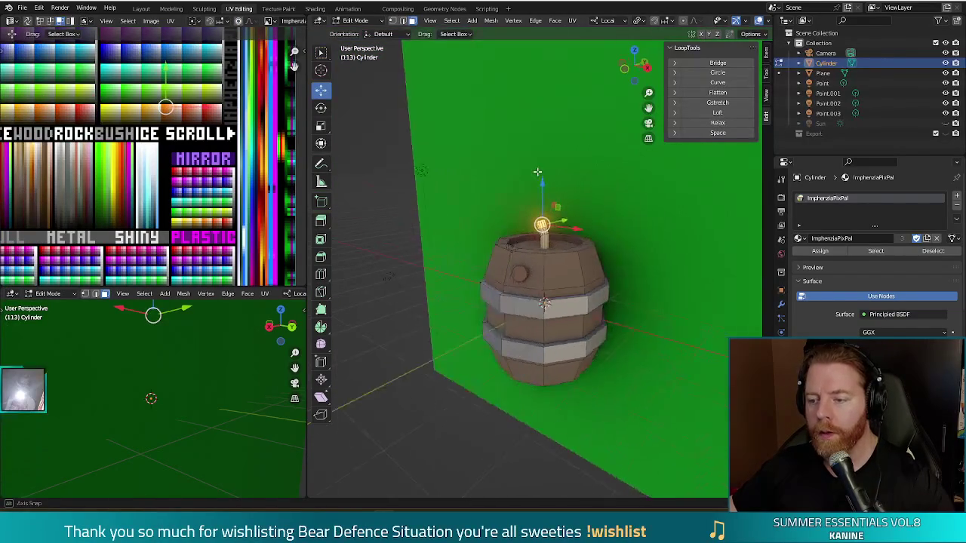
pyautogui.press('g')
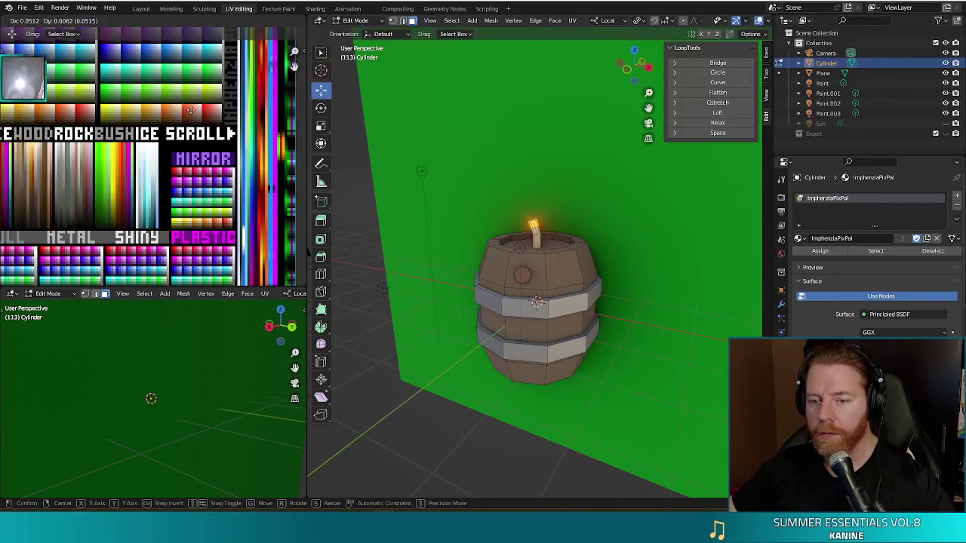
pyautogui.click(194, 110)
pyautogui.press('Tab')
pyautogui.moveTo(452, 426)
pyautogui.mouseDown(button='middle')
pyautogui.moveTo(518, 411)
pyautogui.moveTo(453, 411)
pyautogui.mouseUp(button='middle')
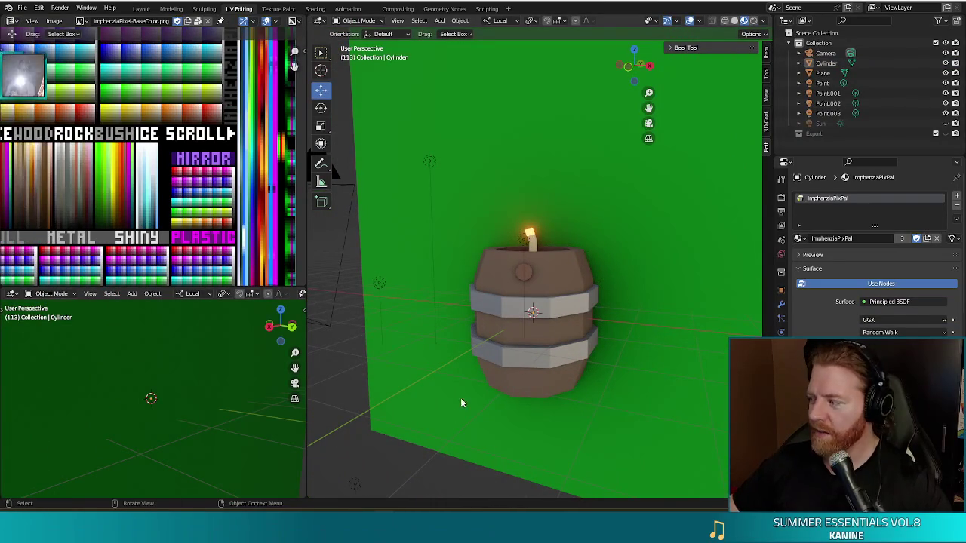
# Select the side peg's connected geometry and move its UVs onto a light tan swatch
pyautogui.moveTo(571, 394); pyautogui.dragTo(563, 357, button='middle')
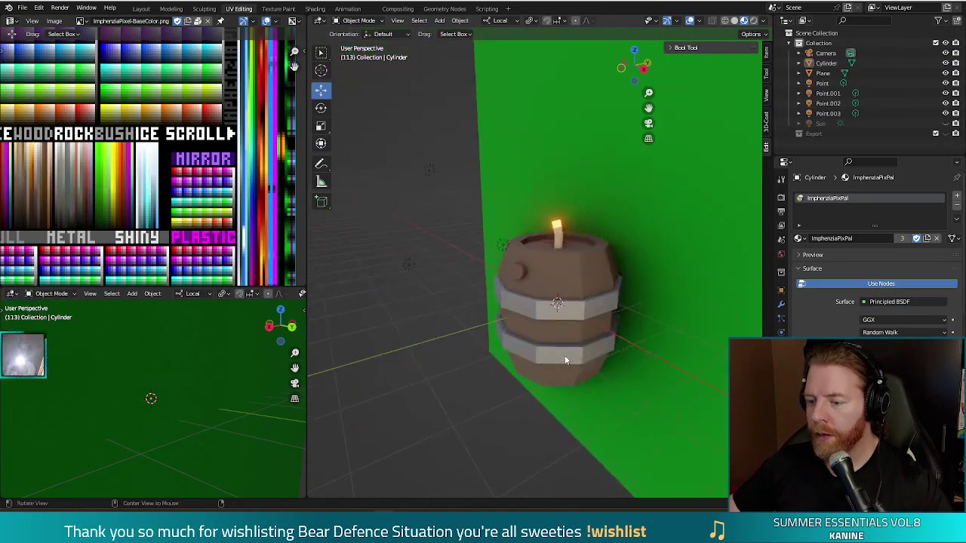
pyautogui.press('Tab')
pyautogui.press('l')
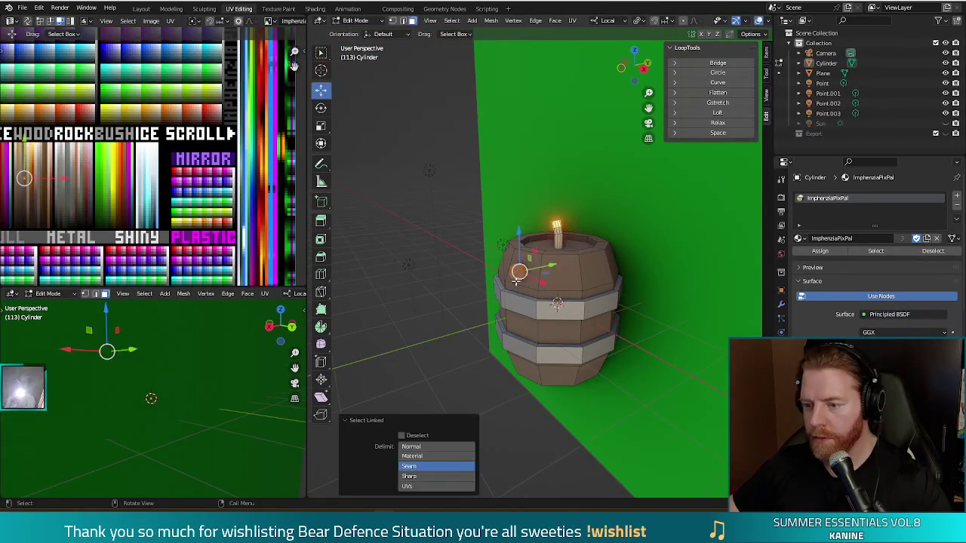
pyautogui.press('g')
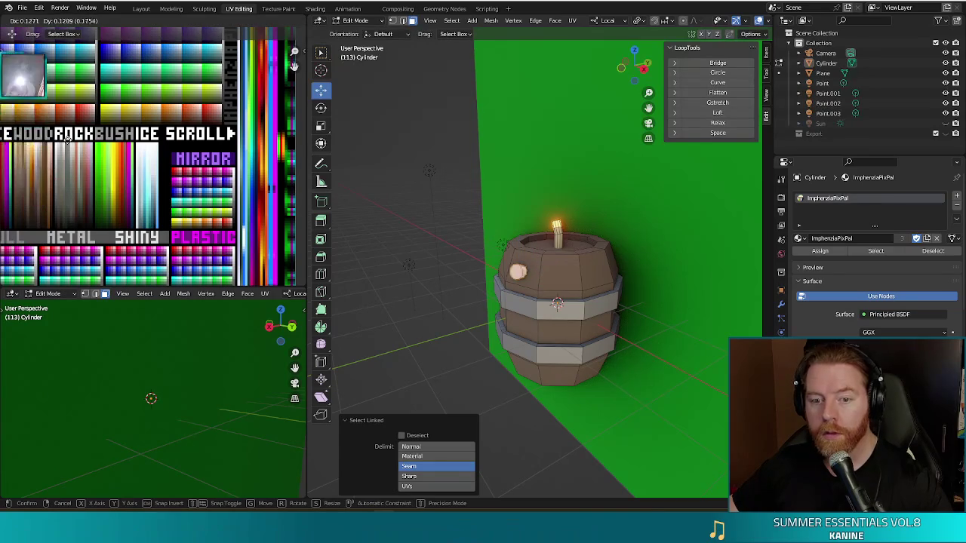
pyautogui.click(28, 115)
pyautogui.press('a')
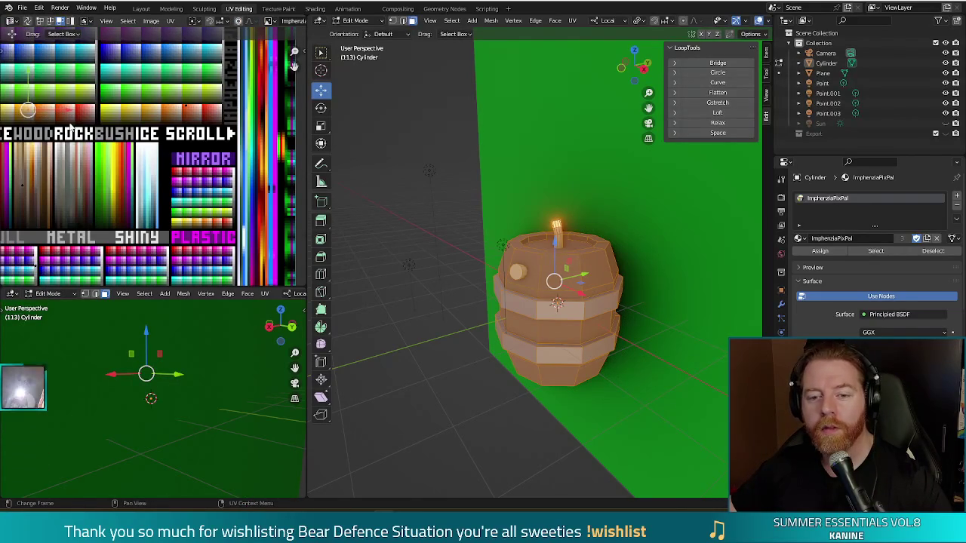
# Select a top rim face and slide its UVs onto a paler tan wood swatch
pyautogui.press('Tab')
pyautogui.moveTo(490, 317)
pyautogui.mouseDown(button='middle')
pyautogui.moveTo(453, 315)
pyautogui.moveTo(574, 281)
pyautogui.moveTo(427, 298)
pyautogui.moveTo(388, 270)
pyautogui.moveTo(357, 293)
pyautogui.moveTo(360, 321)
pyautogui.moveTo(417, 349)
pyautogui.mouseUp(button='middle')
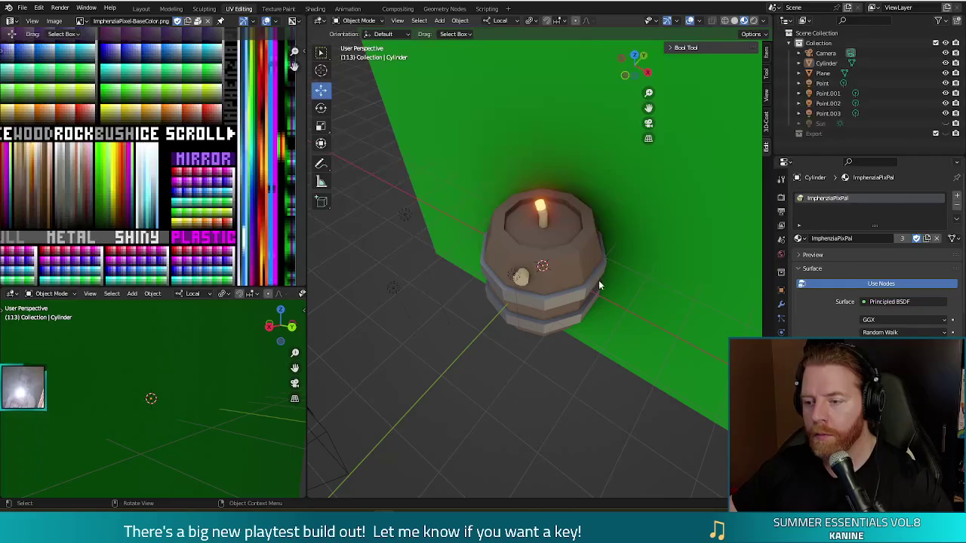
pyautogui.press('Tab')
pyautogui.click(575, 242)
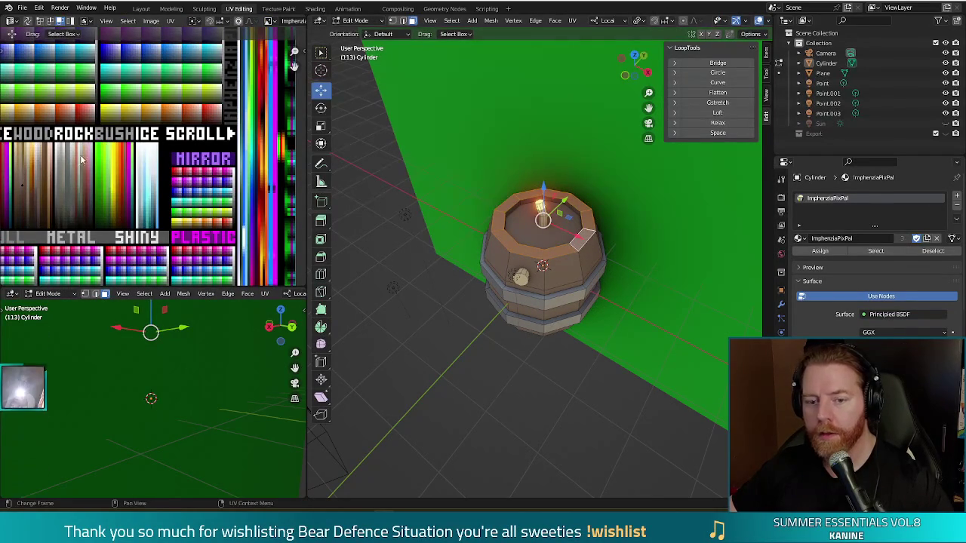
pyautogui.press('g')
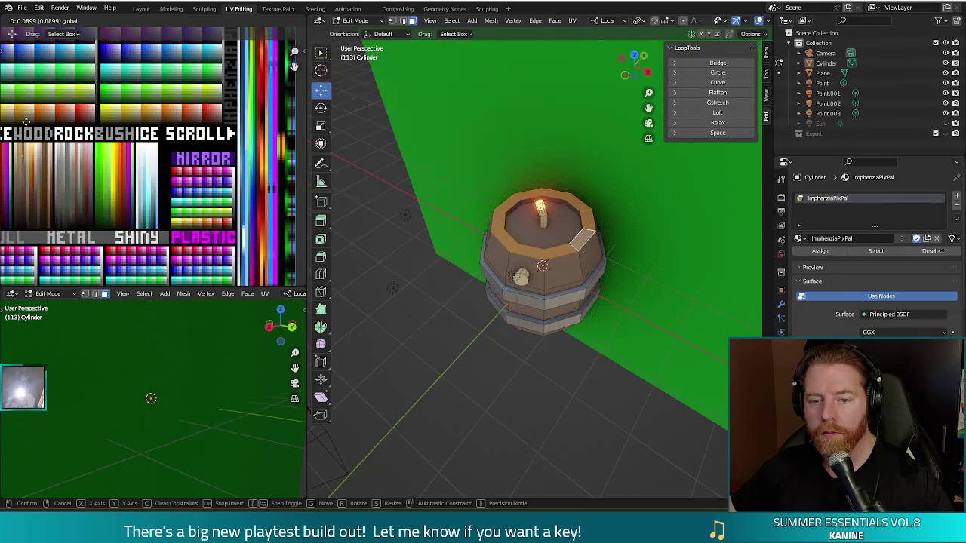
pyautogui.click(25, 155)
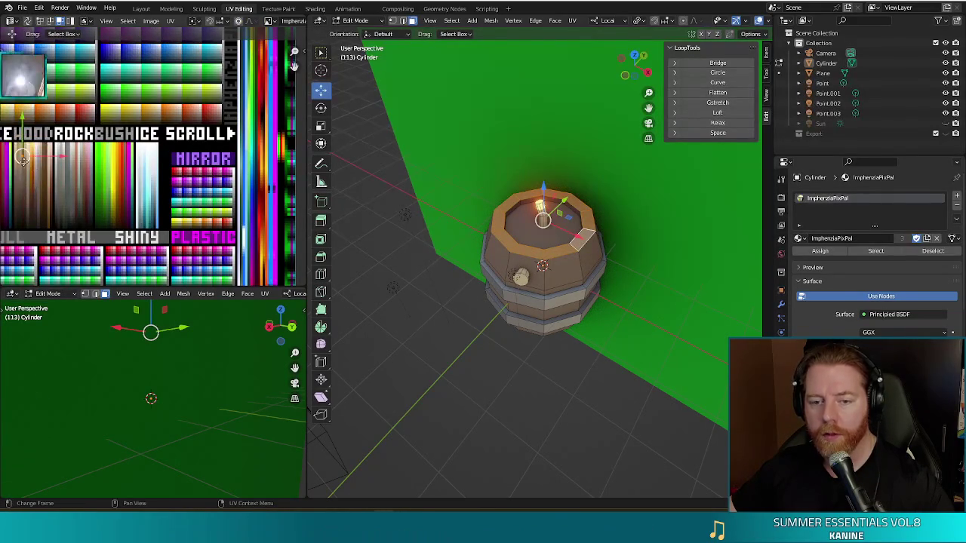
pyautogui.press('g')
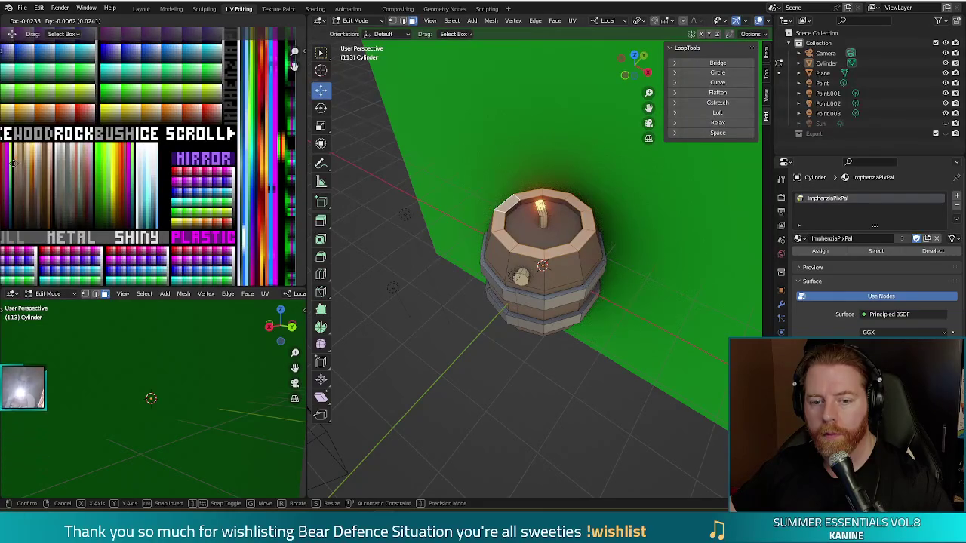
pyautogui.click(13, 120)
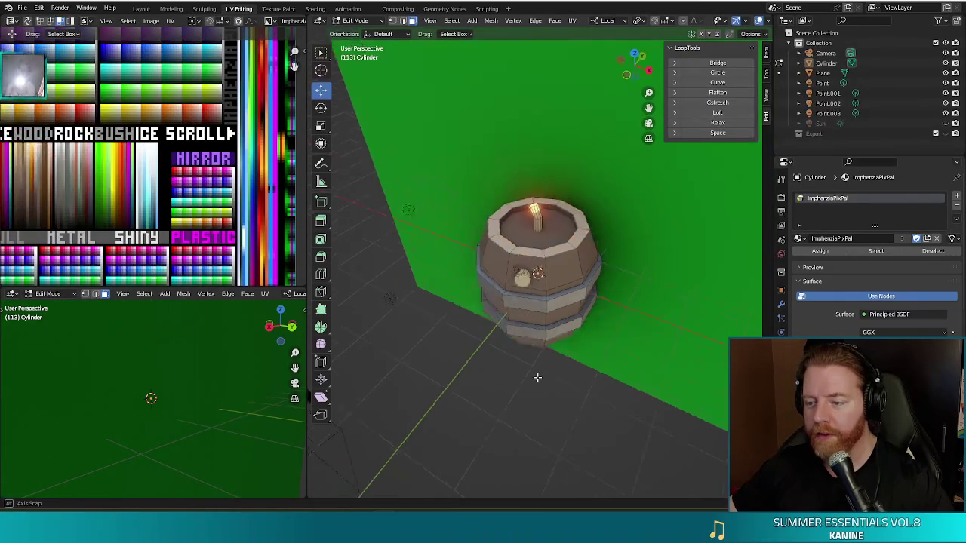
pyautogui.moveTo(453, 302); pyautogui.dragTo(515, 382, button='middle')
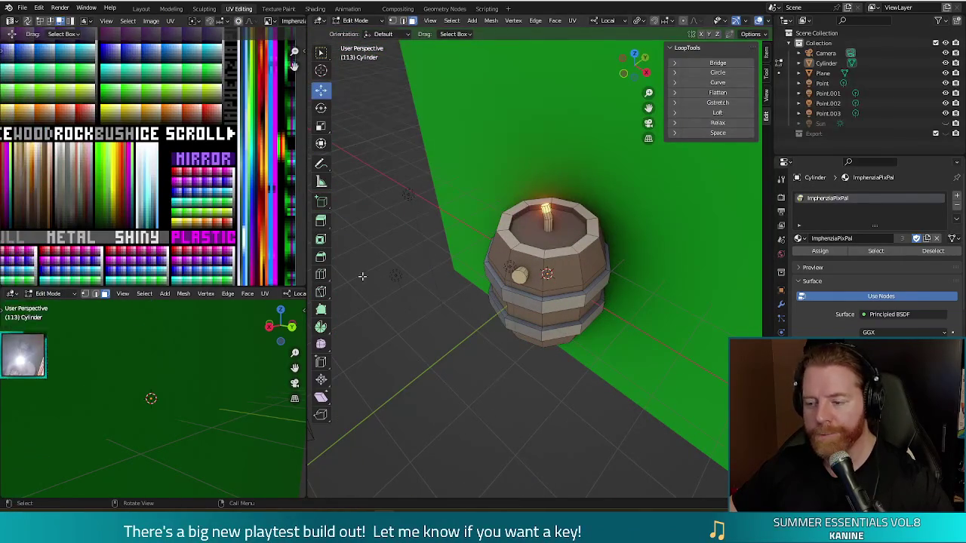
pyautogui.moveTo(453, 301); pyautogui.dragTo(575, 304, button='middle')
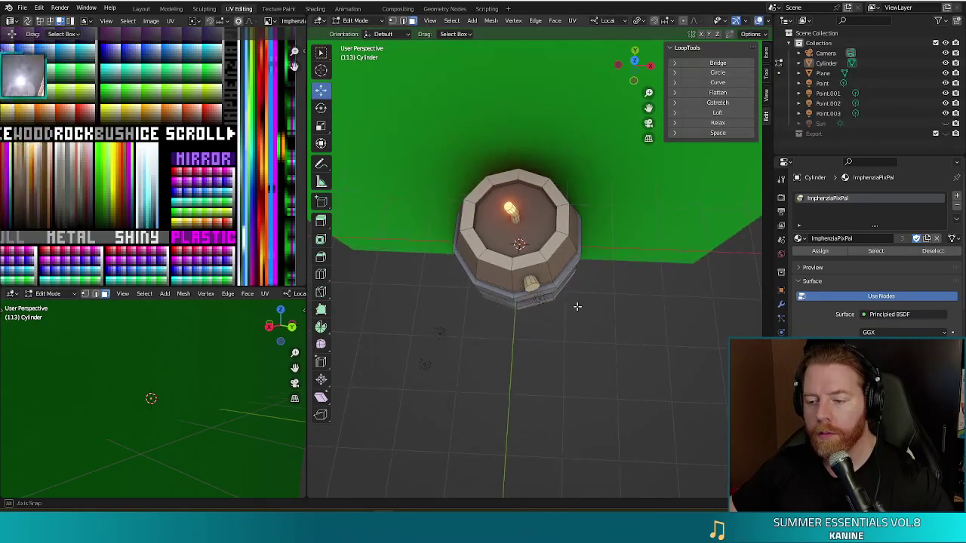
pyautogui.moveTo(637, 367); pyautogui.dragTo(621, 263, button='middle')
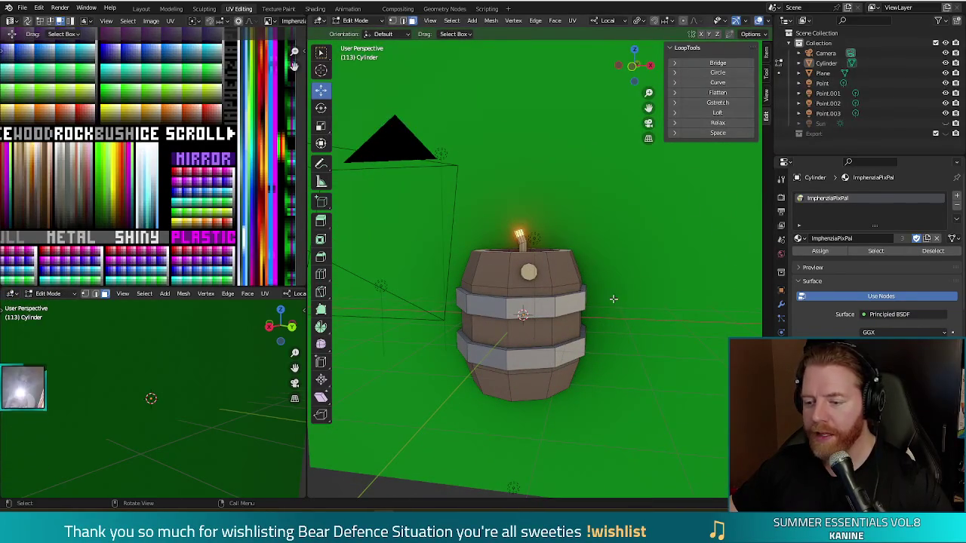
pyautogui.moveTo(614, 299); pyautogui.dragTo(607, 273, button='middle')
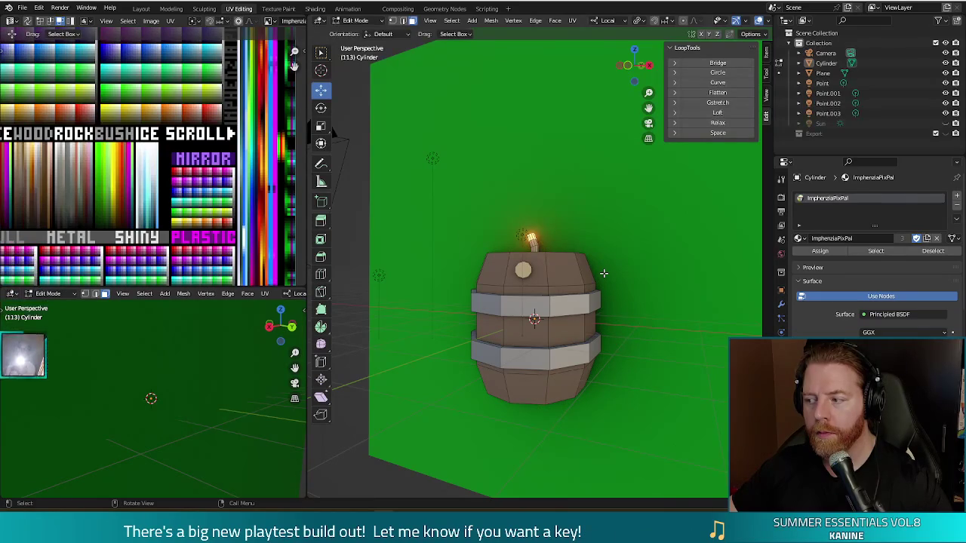
pyautogui.click(535, 282)
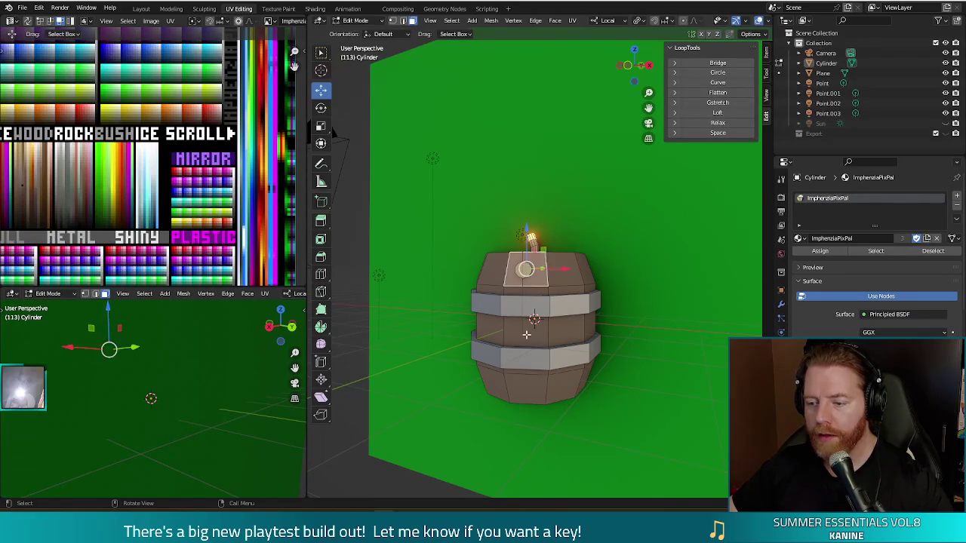
pyautogui.click(533, 292)
pyautogui.moveTo(657, 362)
pyautogui.mouseDown(button='middle')
pyautogui.moveTo(593, 373)
pyautogui.moveTo(617, 387)
pyautogui.moveTo(600, 420)
pyautogui.mouseUp(button='middle')
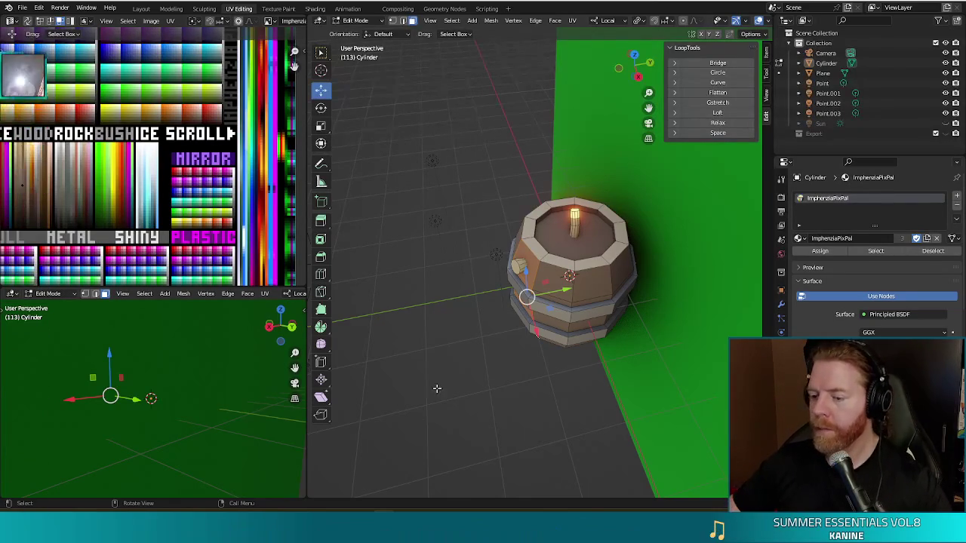
# Inset the selected band faces, extrude them along their normals, and scale them
pyautogui.moveTo(528, 394)
pyautogui.mouseDown(button='middle')
pyautogui.moveTo(515, 357)
pyautogui.moveTo(576, 368)
pyautogui.mouseUp(button='middle')
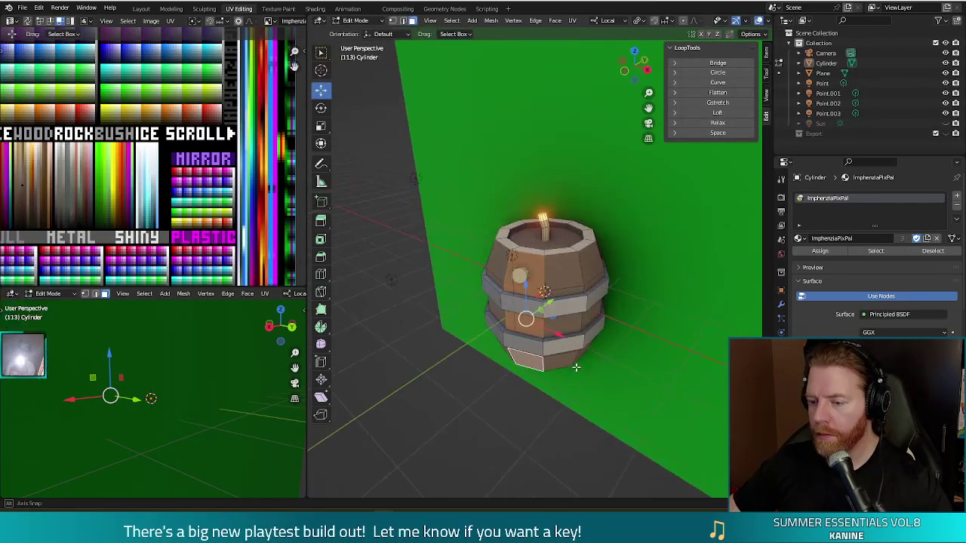
pyautogui.press('i')
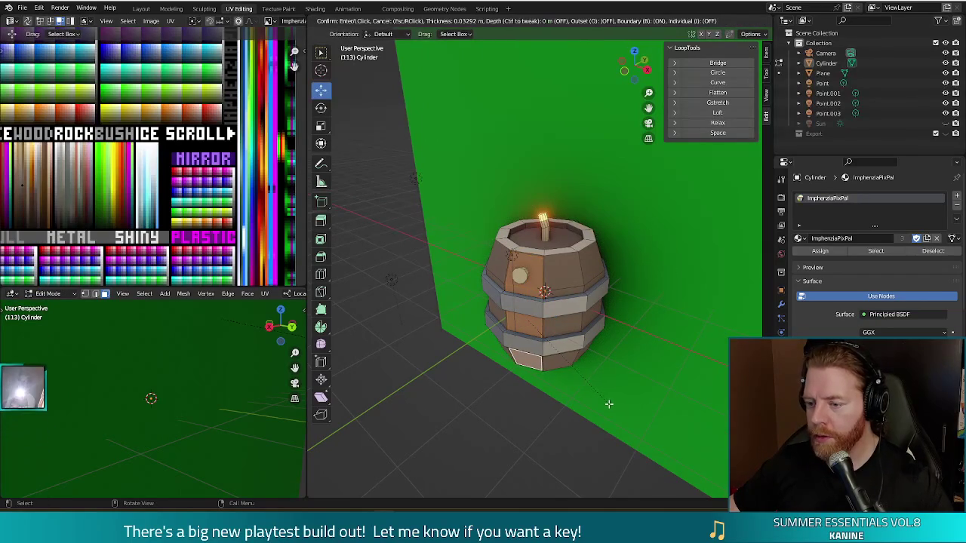
pyautogui.click(608, 402)
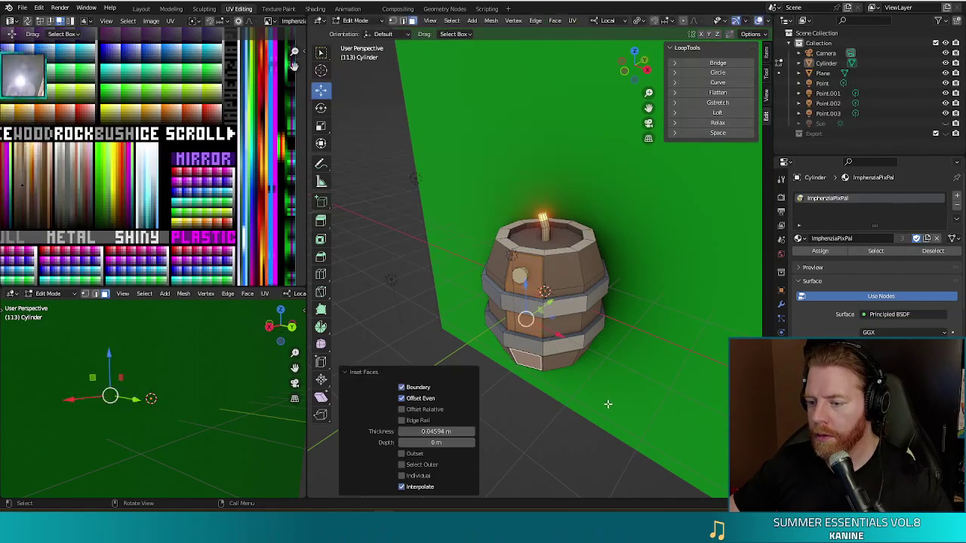
pyautogui.moveTo(608, 402); pyautogui.dragTo(531, 431, button='middle')
pyautogui.press('e')
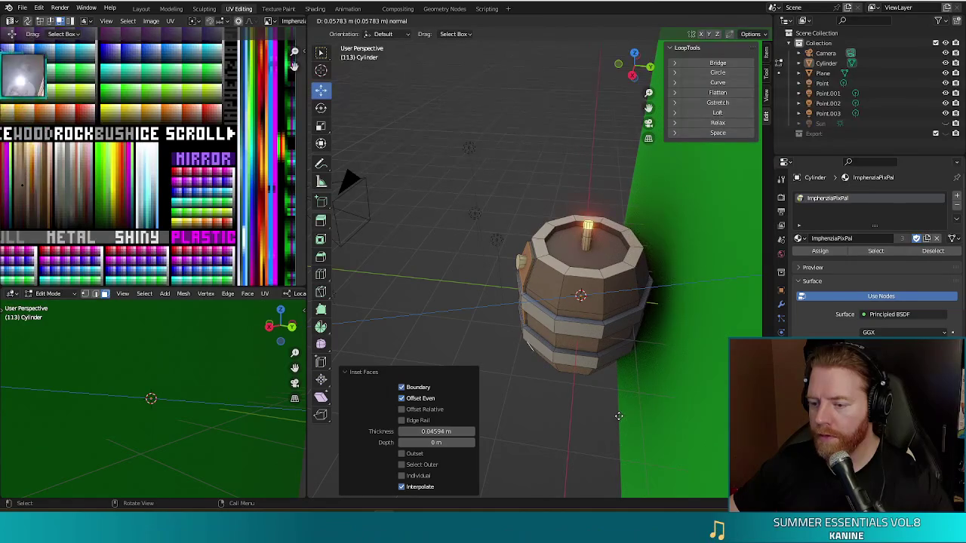
pyautogui.click(619, 416)
pyautogui.press('s')
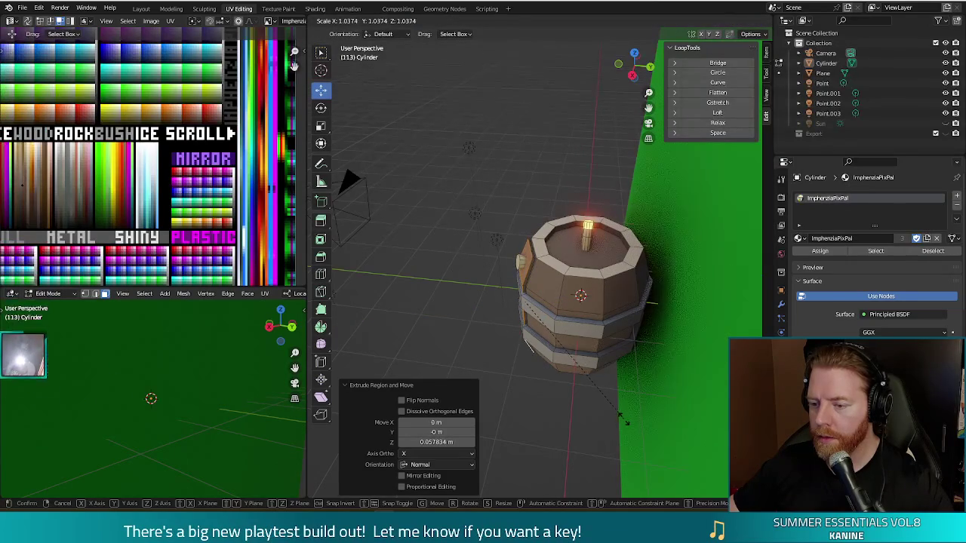
pyautogui.click(623, 421)
# Try enlarging the band loop, undo it, and extrude the band faces outward instead
pyautogui.moveTo(623, 421)
pyautogui.mouseDown(button='middle')
pyautogui.moveTo(672, 362)
pyautogui.moveTo(585, 410)
pyautogui.moveTo(548, 416)
pyautogui.mouseUp(button='middle')
pyautogui.press('s')
pyautogui.click(642, 373)
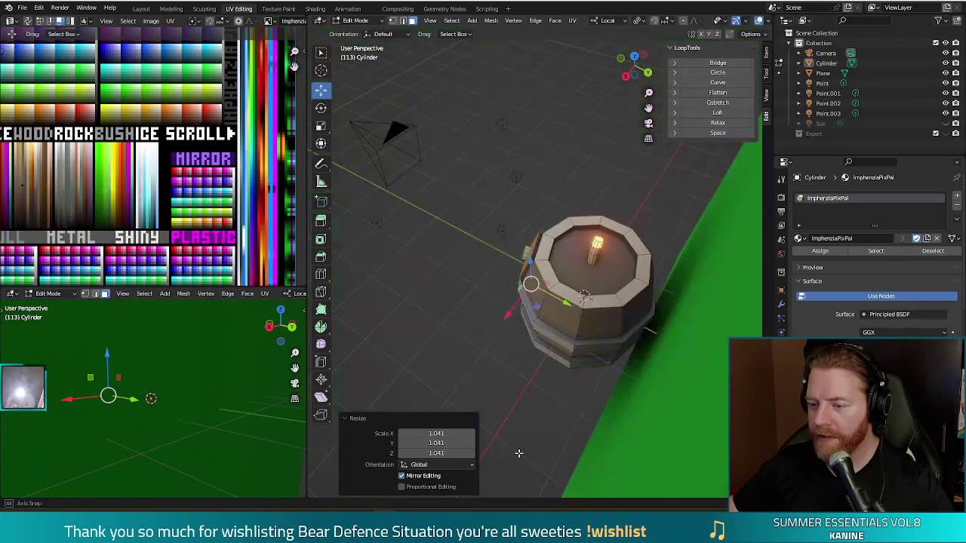
pyautogui.hotkey('ctrl', 'z')
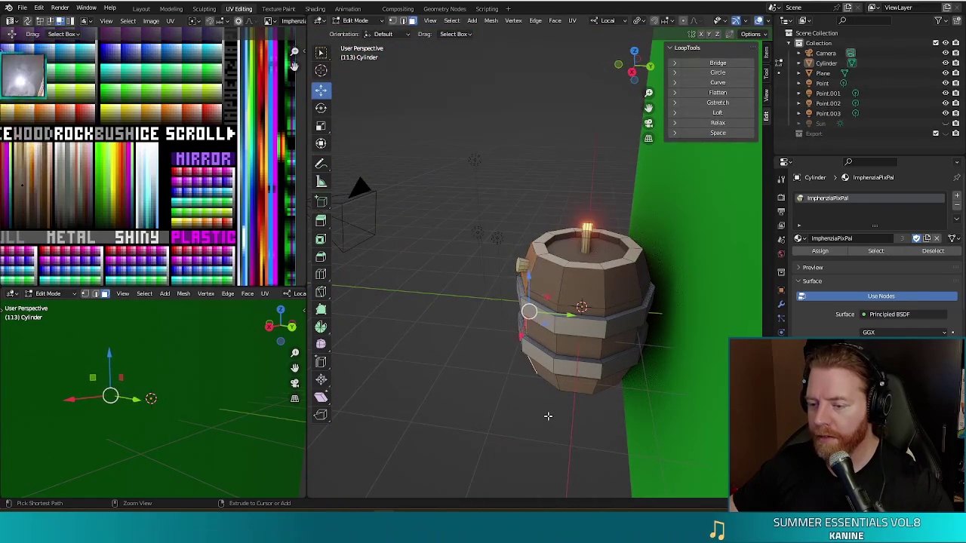
pyautogui.press('e')
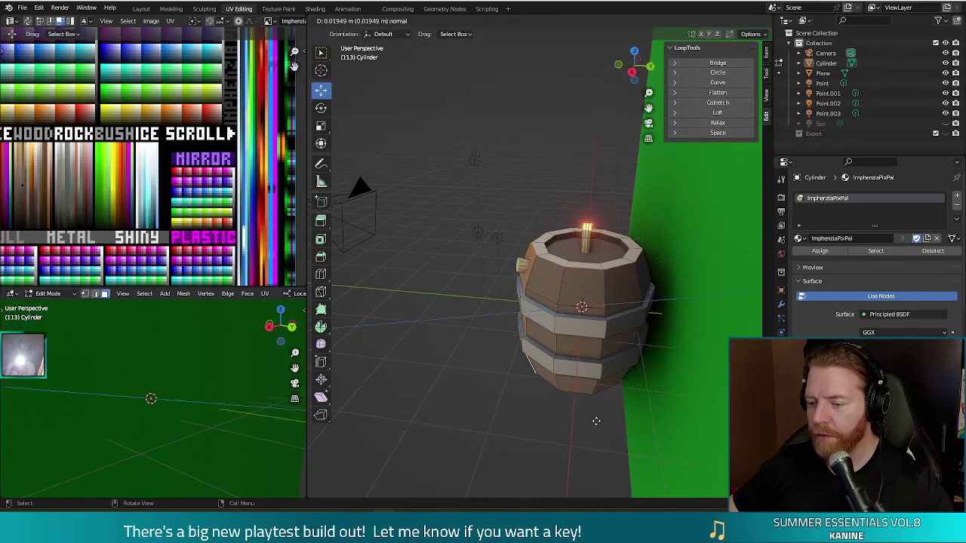
pyautogui.click(593, 420)
# Extrude a face on the barrel top outward, then select a side face
pyautogui.moveTo(593, 420)
pyautogui.mouseDown(button='middle')
pyautogui.moveTo(647, 439)
pyautogui.moveTo(604, 413)
pyautogui.mouseUp(button='middle')
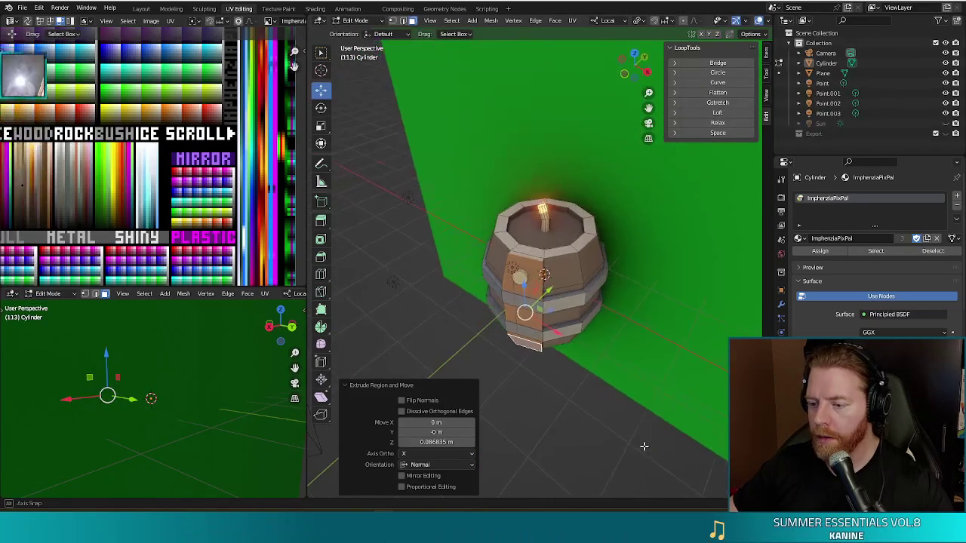
pyautogui.click(561, 282)
pyautogui.moveTo(550, 388); pyautogui.dragTo(595, 448, button='middle')
pyautogui.press('e')
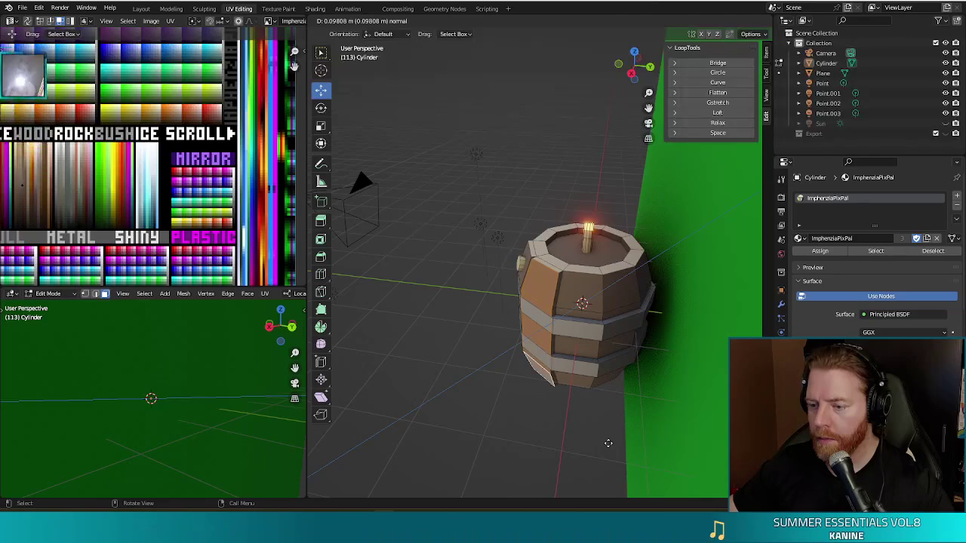
pyautogui.click(608, 443)
pyautogui.moveTo(609, 443)
pyautogui.mouseDown(button='middle')
pyautogui.moveTo(563, 439)
pyautogui.moveTo(581, 407)
pyautogui.mouseUp(button='middle')
pyautogui.click(577, 289)
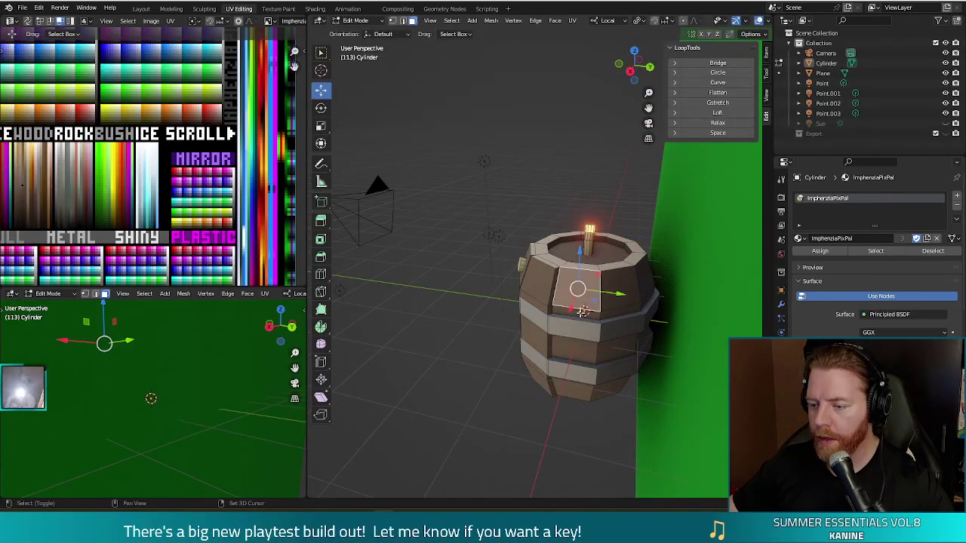
# Select another side face, extrude it outward, then undo the extrusion and selection
pyautogui.click(581, 311)
pyautogui.press('KP_Decimal')
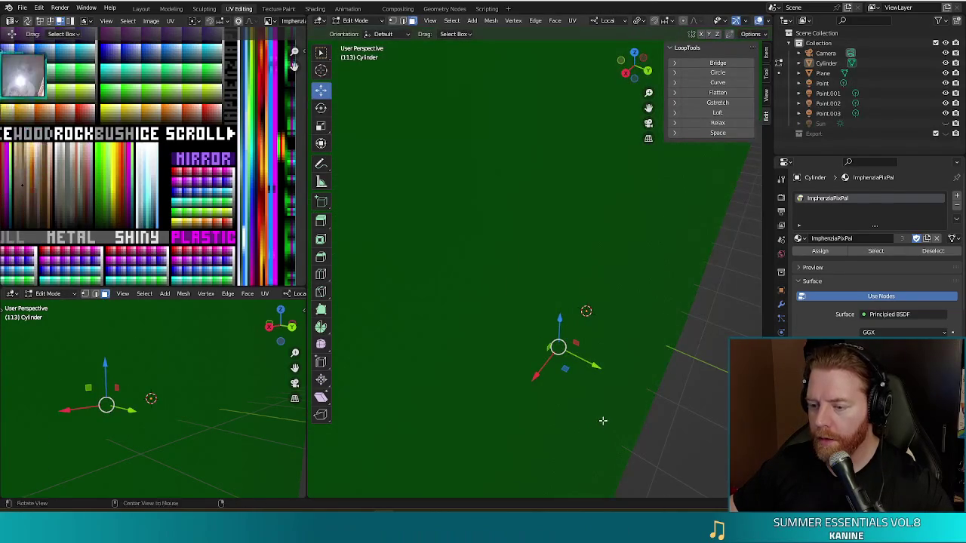
pyautogui.scroll(-5, 603, 418)
pyautogui.press('e')
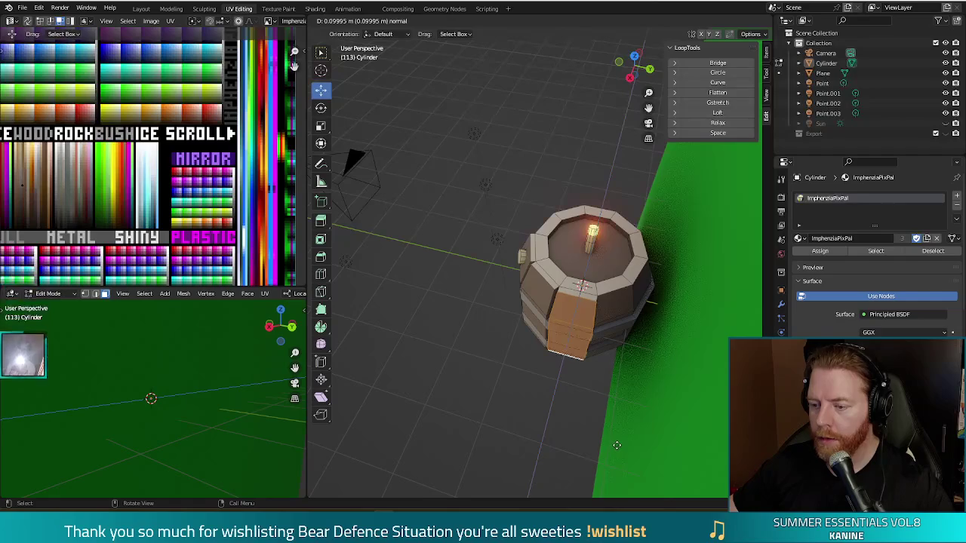
pyautogui.click(617, 446)
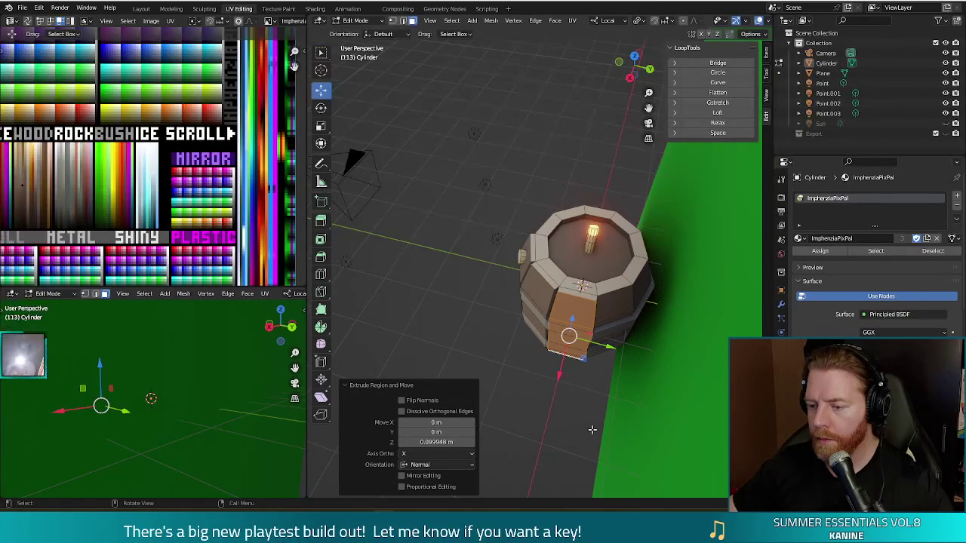
pyautogui.hotkey('ctrl', 'z')
pyautogui.hotkey('ctrl', 'z')
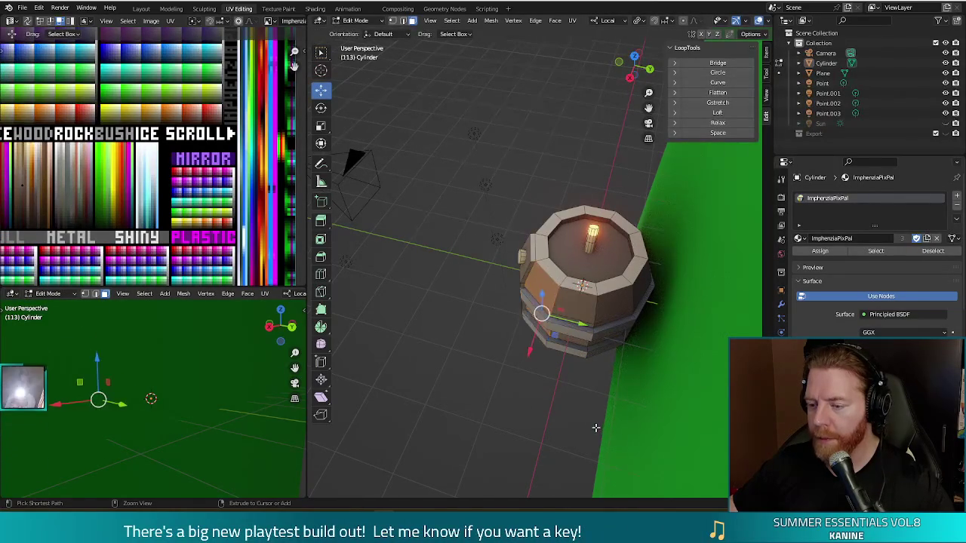
pyautogui.moveTo(492, 392); pyautogui.dragTo(588, 356, button='middle')
pyautogui.hotkey('ctrl', 'z')
pyautogui.hotkey('ctrl', 'z')
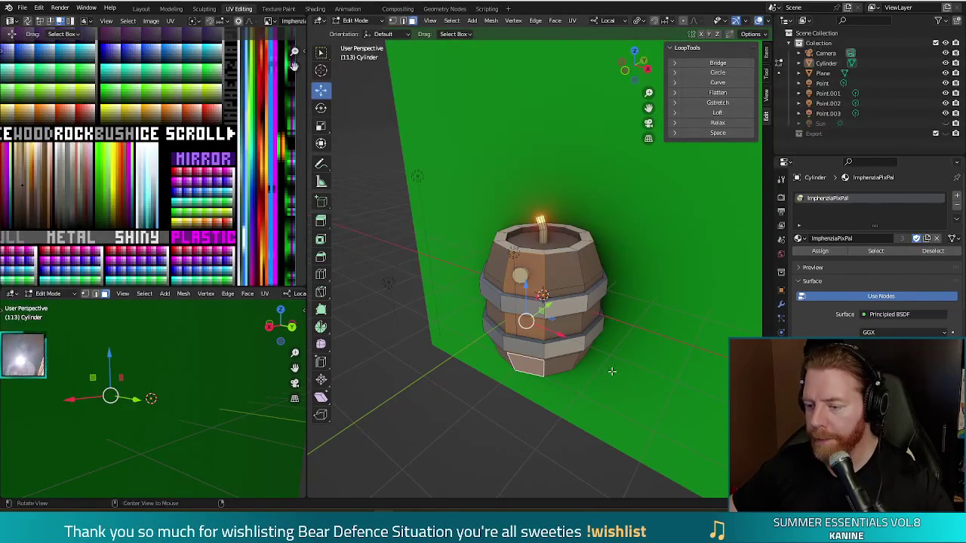
# Extrude a side face outward, then undo the extra bottom-face selection changes
pyautogui.moveTo(612, 371); pyautogui.dragTo(605, 375, button='middle')
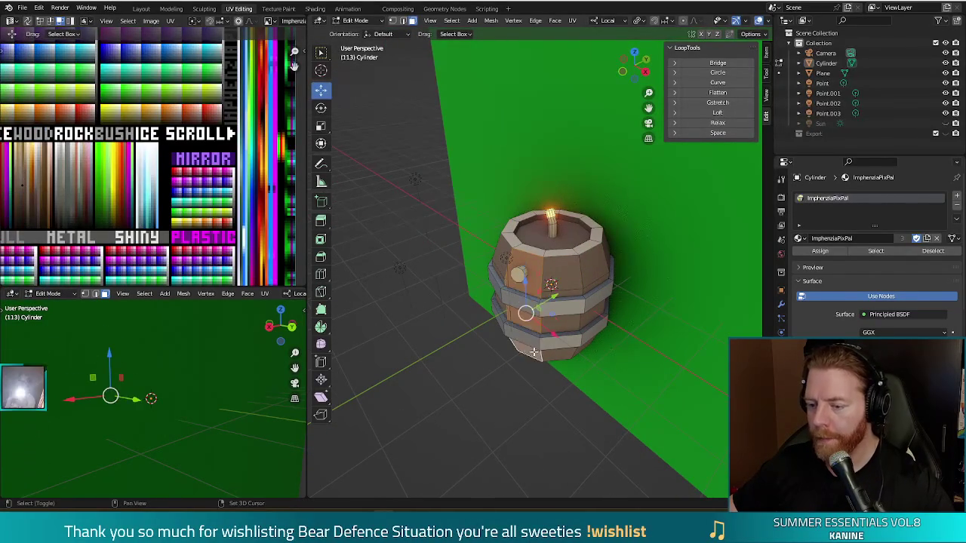
pyautogui.moveTo(534, 351); pyautogui.dragTo(544, 394, button='middle')
pyautogui.press('e')
pyautogui.click(596, 383)
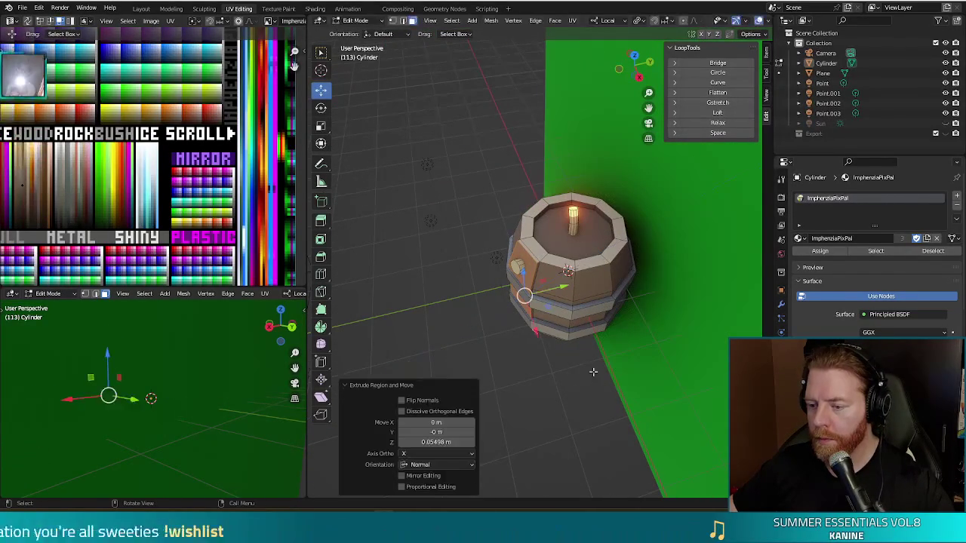
pyautogui.moveTo(564, 284); pyautogui.dragTo(561, 354, button='middle')
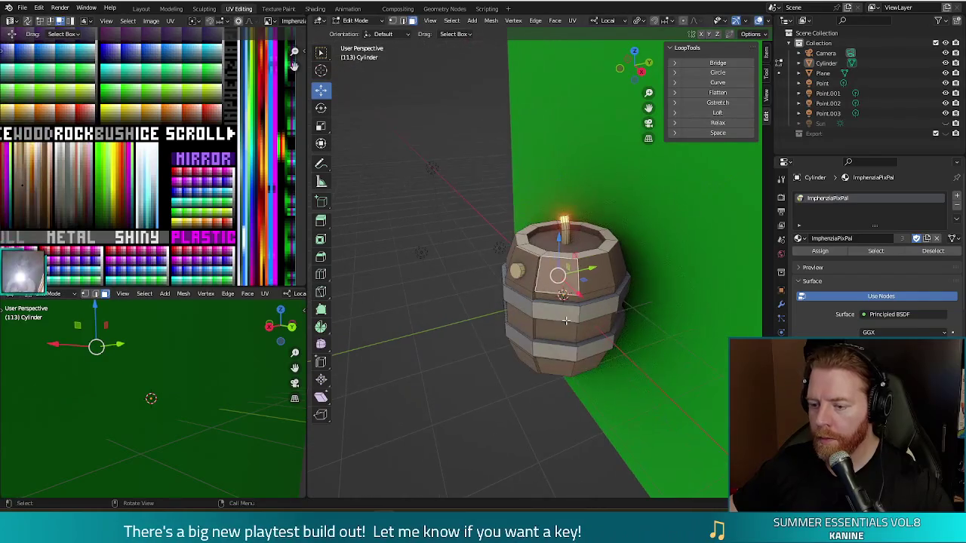
pyautogui.keyDown('shift'); pyautogui.click(561, 367); pyautogui.keyUp('shift')
pyautogui.hotkey('ctrl', 'z')
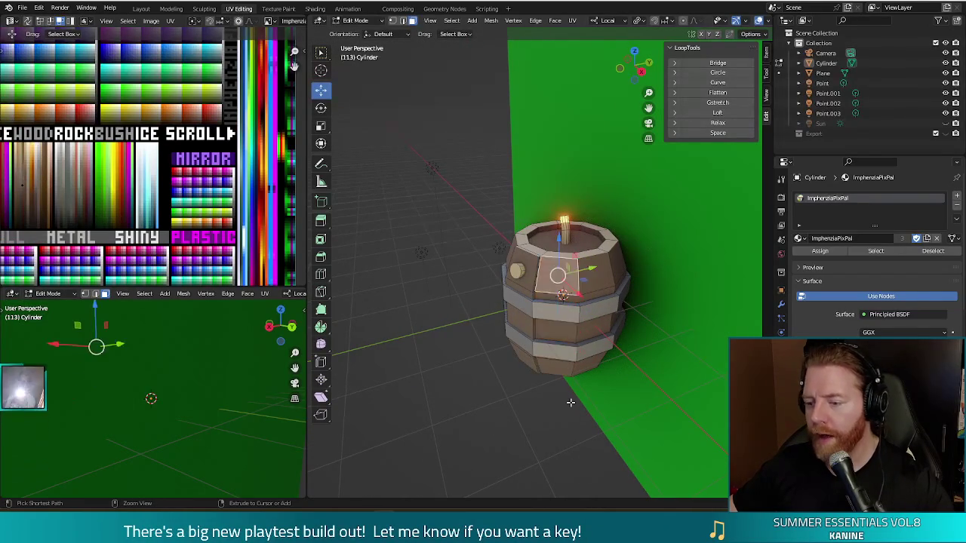
pyautogui.moveTo(562, 397)
pyautogui.mouseDown(button='middle')
pyautogui.moveTo(549, 382)
pyautogui.moveTo(585, 397)
pyautogui.mouseUp(button='middle')
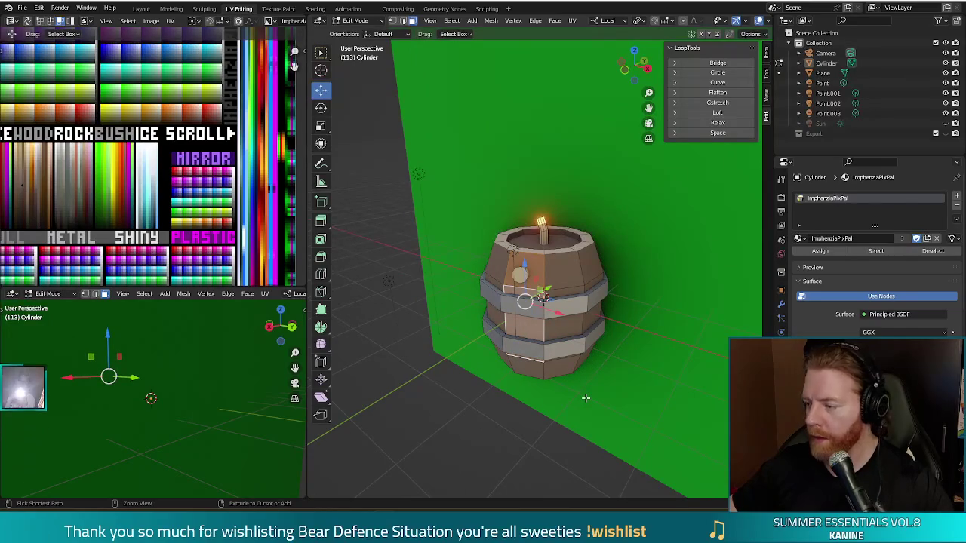
pyautogui.hotkey('ctrl', 'z')
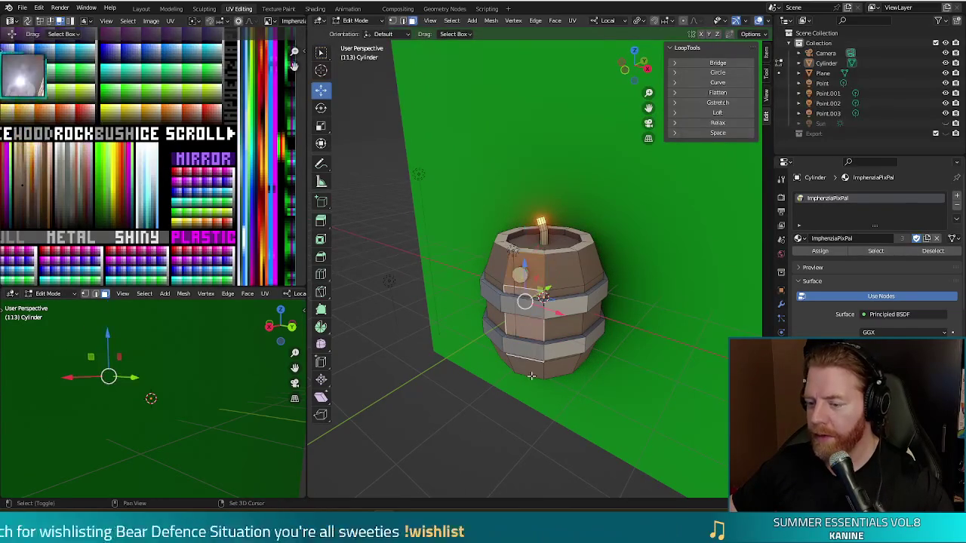
pyautogui.moveTo(535, 340)
pyautogui.mouseDown(button='middle')
pyautogui.moveTo(543, 384)
pyautogui.moveTo(619, 378)
pyautogui.moveTo(500, 391)
pyautogui.moveTo(486, 359)
pyautogui.moveTo(596, 412)
pyautogui.mouseUp(button='middle')
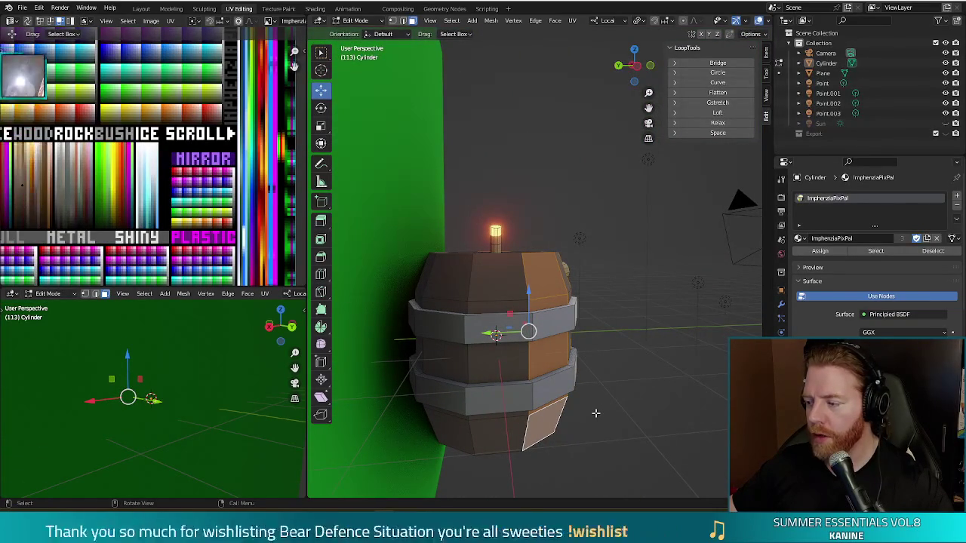
pyautogui.keyDown('alt'); pyautogui.click(524, 276); pyautogui.keyUp('alt')
pyautogui.keyDown('alt'); pyautogui.keyDown('shift'); pyautogui.click(532, 366); pyautogui.keyUp('shift'); pyautogui.keyUp('alt')
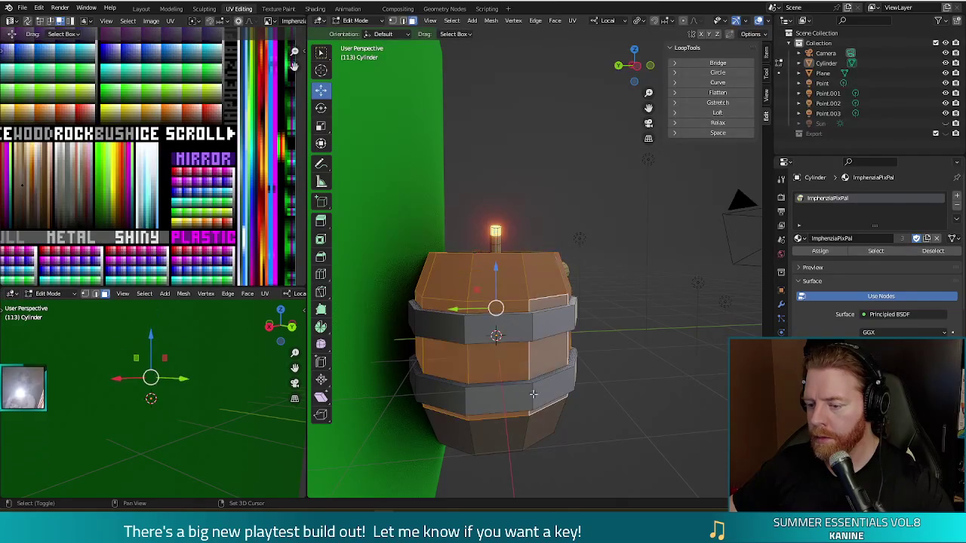
pyautogui.moveTo(525, 429); pyautogui.dragTo(508, 443, button='middle')
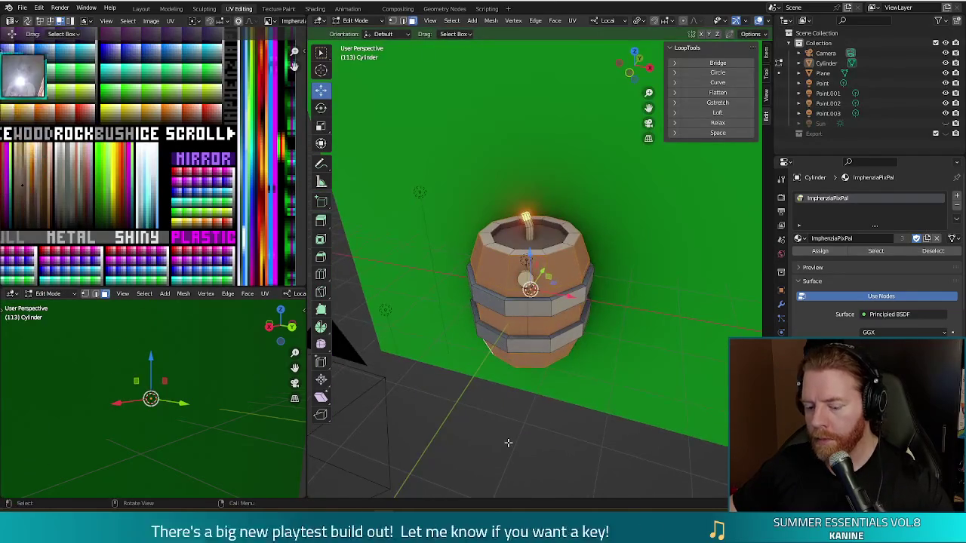
pyautogui.press('F3')
pyautogui.write('extru')
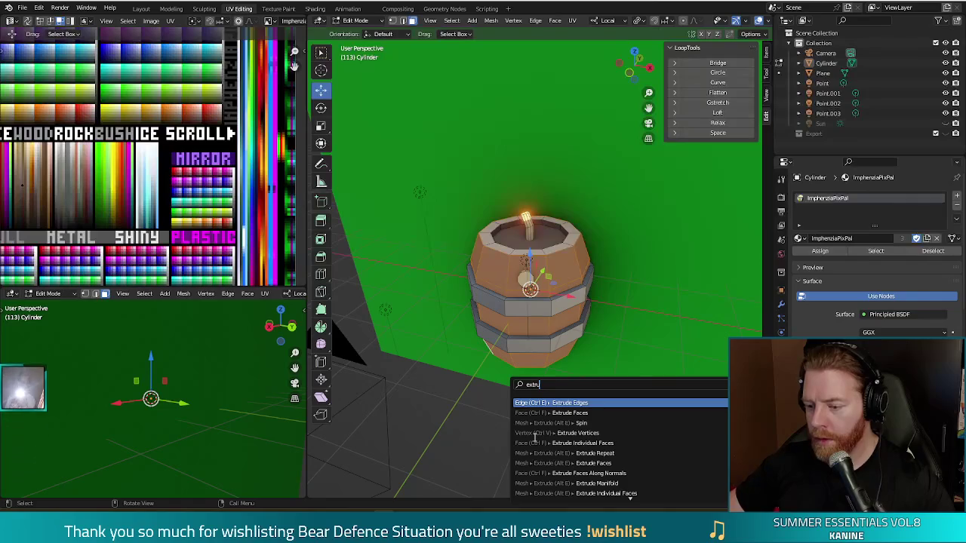
pyautogui.press('Down')
pyautogui.press('Down')
pyautogui.press('Down')
pyautogui.press('Down')
pyautogui.press('Down')
pyautogui.press('Down')
pyautogui.press('Down')
pyautogui.press('Return')
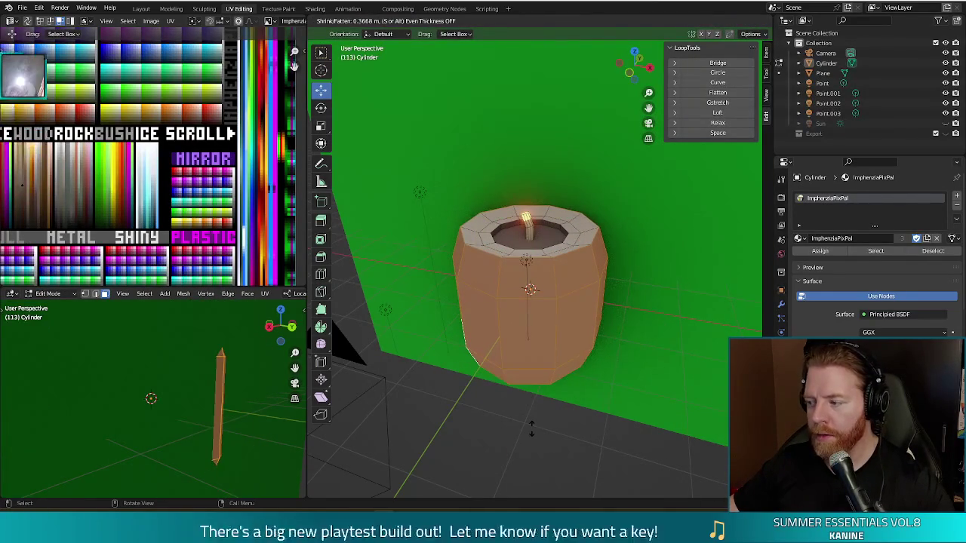
pyautogui.rightClick(531, 429)
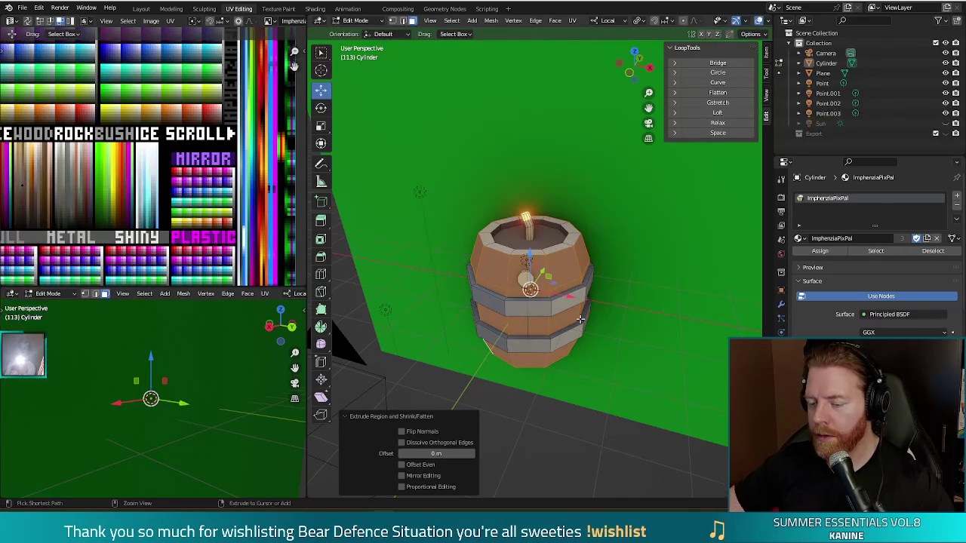
pyautogui.hotkey('ctrl', 'z')
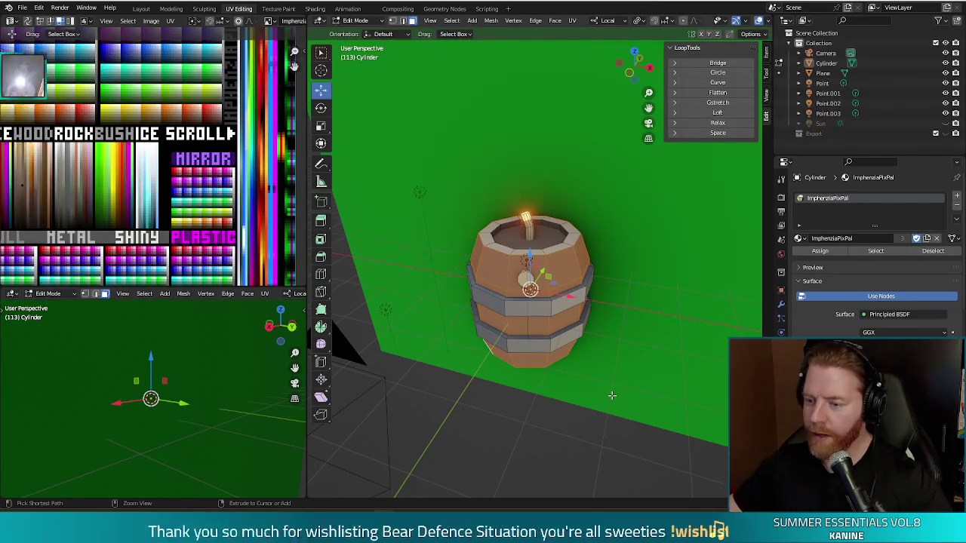
pyautogui.hotkey('ctrl', 'z')
pyautogui.hotkey('ctrl', 'z')
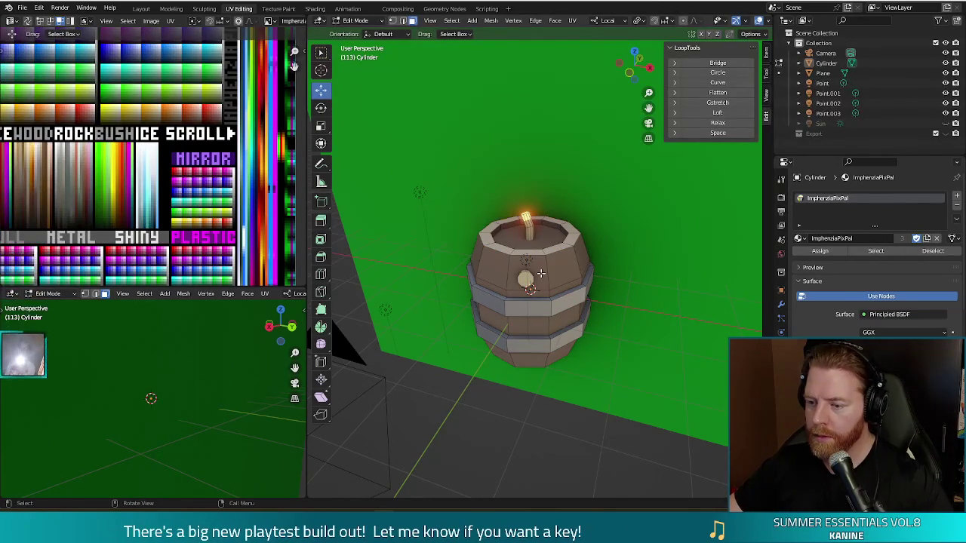
pyautogui.moveTo(541, 273)
pyautogui.mouseDown(button='middle')
pyautogui.moveTo(594, 408)
pyautogui.moveTo(635, 342)
pyautogui.mouseUp(button='middle')
pyautogui.hotkey('ctrl', 'z')
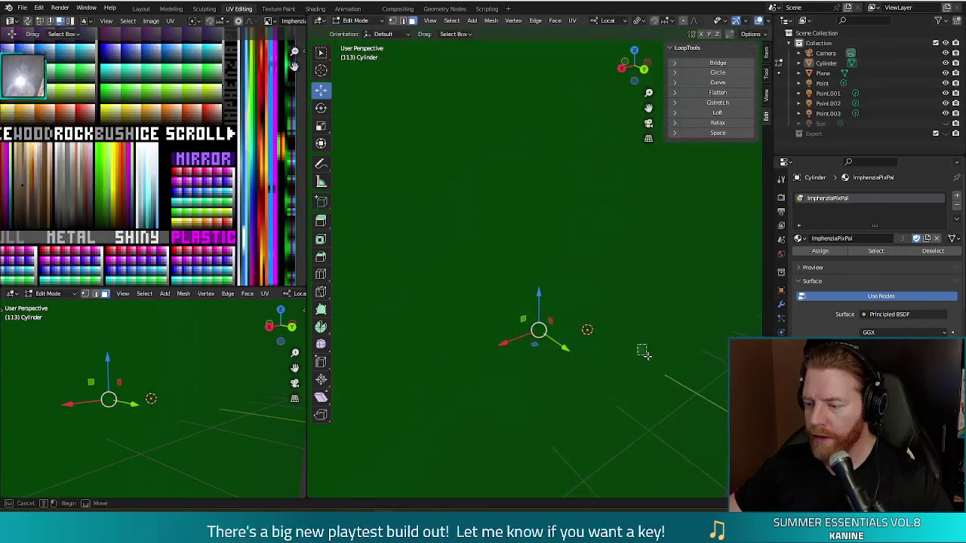
# Select a column of front faces on the barrel
pyautogui.moveTo(635, 343); pyautogui.dragTo(523, 317, button='middle')
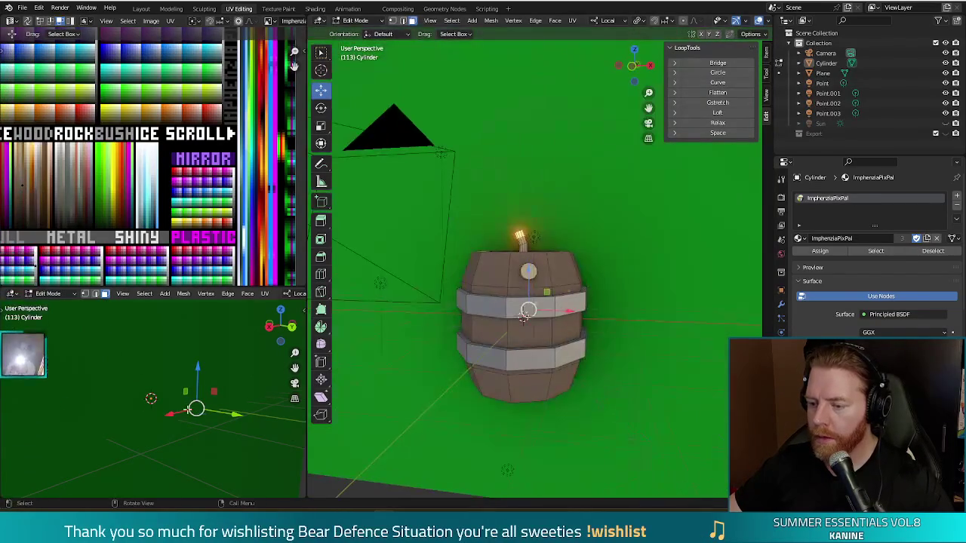
pyautogui.moveTo(433, 400); pyautogui.dragTo(549, 280, button='middle')
pyautogui.keyDown('shift'); pyautogui.click(526, 270); pyautogui.keyUp('shift')
pyautogui.keyDown('shift'); pyautogui.click(526, 306); pyautogui.keyUp('shift')
pyautogui.keyDown('shift'); pyautogui.click(536, 362); pyautogui.keyUp('shift')
pyautogui.moveTo(537, 363); pyautogui.dragTo(600, 333, button='middle')
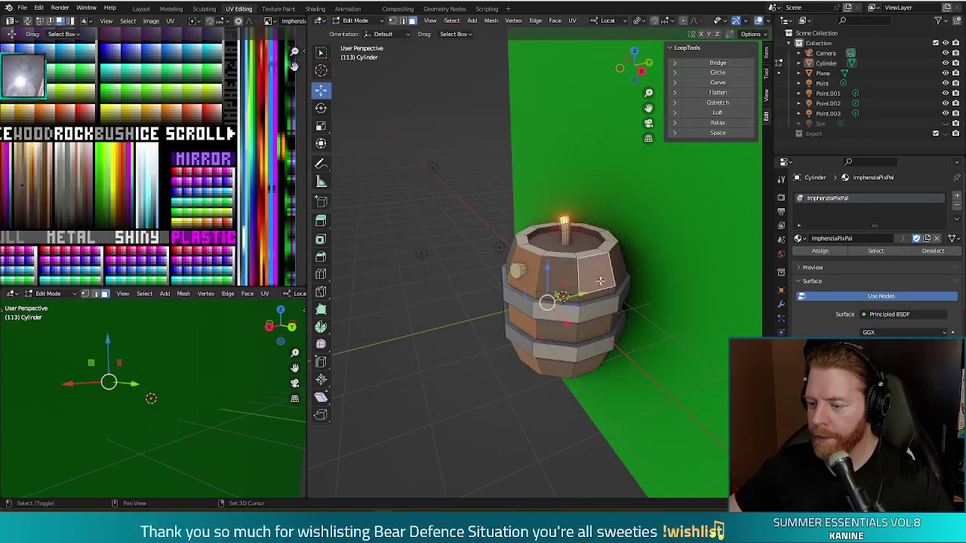
pyautogui.moveTo(509, 383)
pyautogui.mouseDown(button='middle')
pyautogui.moveTo(528, 332)
pyautogui.moveTo(480, 303)
pyautogui.mouseUp(button='middle')
pyautogui.keyDown('shift'); pyautogui.click(480, 303); pyautogui.keyUp('shift')
# Hide the backdrop Plane from the viewport via the Outliner
pyautogui.moveTo(470, 392)
pyautogui.mouseDown(button='middle')
pyautogui.moveTo(619, 440)
pyautogui.moveTo(588, 469)
pyautogui.moveTo(647, 468)
pyautogui.mouseUp(button='middle')
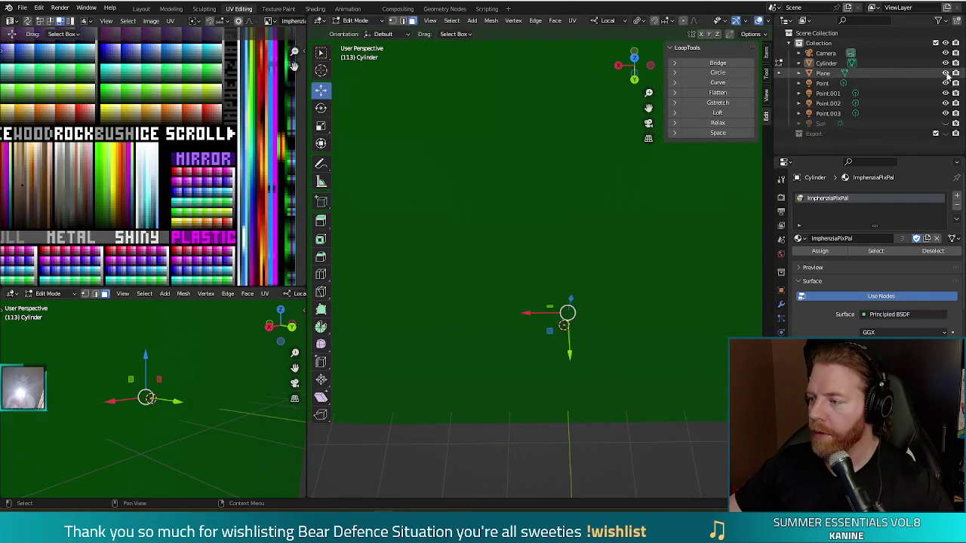
pyautogui.click(945, 73)
pyautogui.moveTo(574, 218); pyautogui.dragTo(573, 262, button='middle')
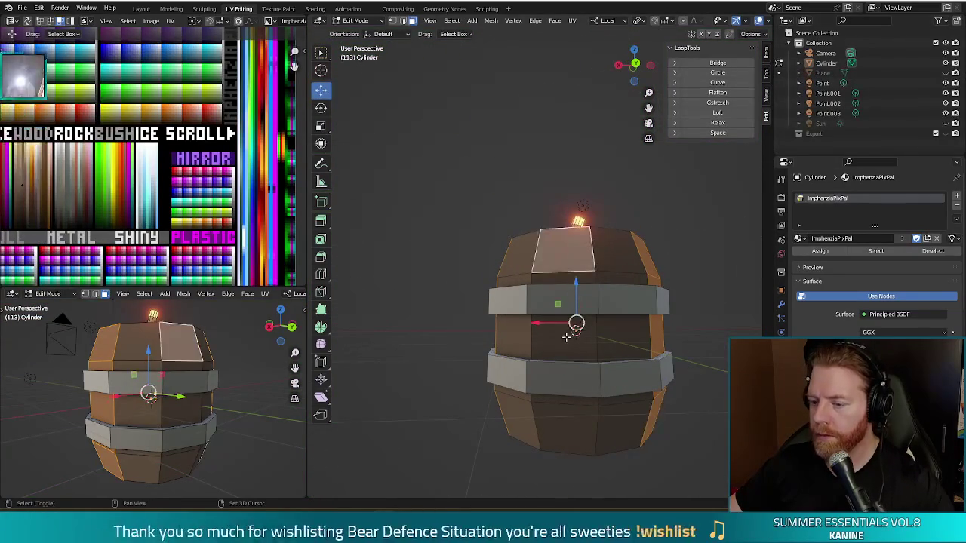
# Extrude the selected band faces outward along their normals
pyautogui.moveTo(563, 438)
pyautogui.mouseDown(button='middle')
pyautogui.moveTo(383, 324)
pyautogui.moveTo(500, 372)
pyautogui.mouseUp(button='middle')
pyautogui.press('e')
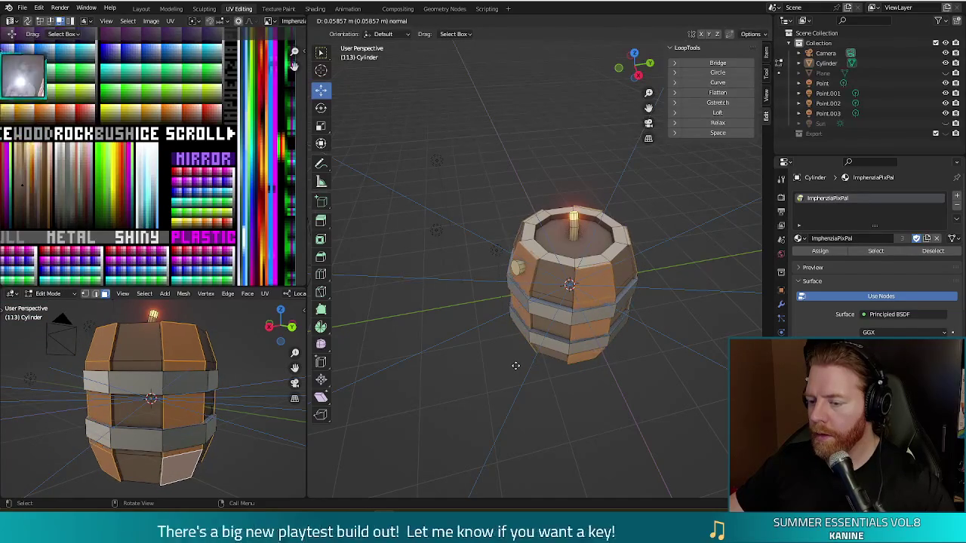
pyautogui.click(515, 367)
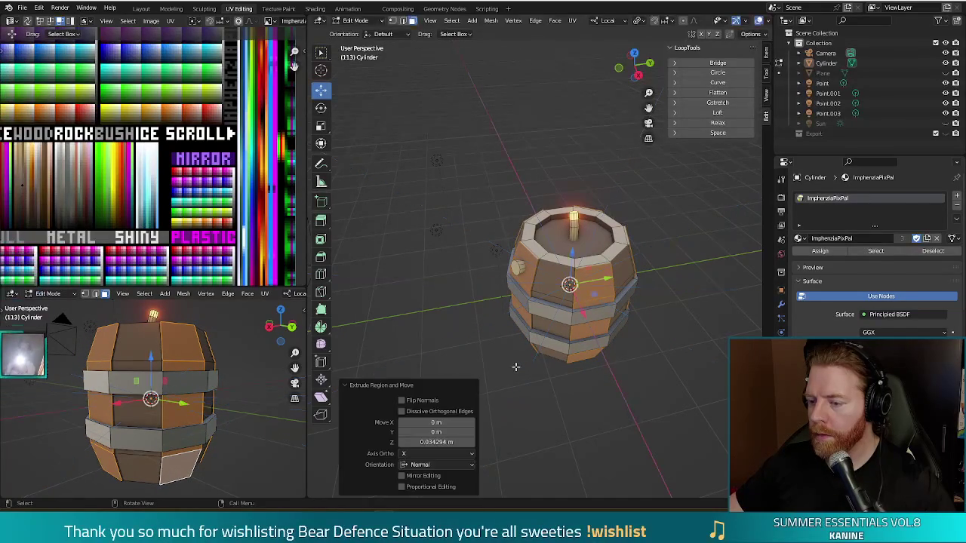
pyautogui.moveTo(586, 397)
pyautogui.mouseDown(button='middle')
pyautogui.moveTo(574, 393)
pyautogui.moveTo(604, 378)
pyautogui.moveTo(626, 382)
pyautogui.mouseUp(button='middle')
# Select another band loop and rim faces, extrude them outward, and return to Object Mode
pyautogui.keyDown('alt'); pyautogui.click(562, 332); pyautogui.keyUp('alt')
pyautogui.keyDown('shift'); pyautogui.click(577, 414); pyautogui.keyUp('shift')
pyautogui.moveTo(681, 396)
pyautogui.mouseDown(button='middle')
pyautogui.moveTo(594, 444)
pyautogui.moveTo(610, 408)
pyautogui.moveTo(523, 317)
pyautogui.mouseUp(button='middle')
pyautogui.moveTo(523, 377); pyautogui.dragTo(487, 273, button='middle')
pyautogui.keyDown('shift'); pyautogui.click(487, 273); pyautogui.keyUp('shift')
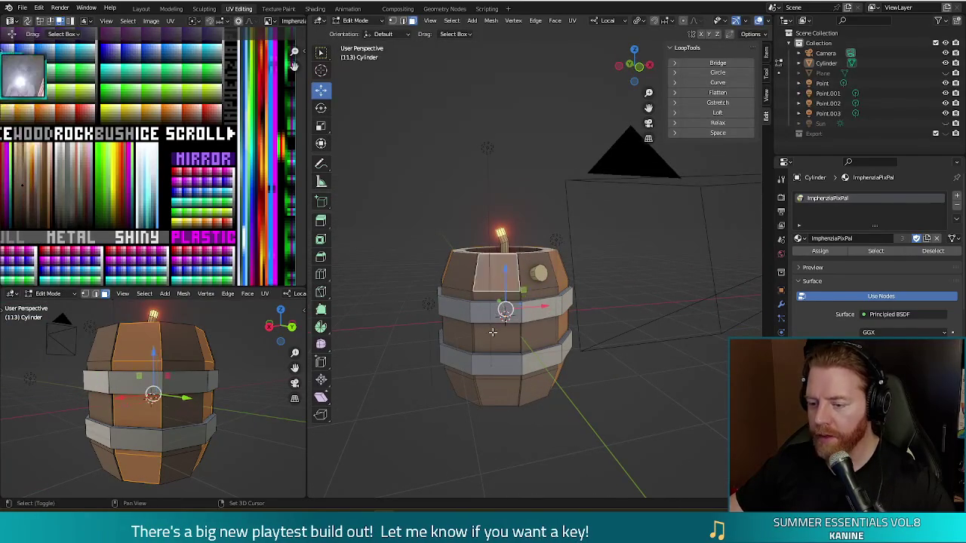
pyautogui.moveTo(608, 287)
pyautogui.mouseDown(button='middle')
pyautogui.moveTo(653, 330)
pyautogui.moveTo(659, 310)
pyautogui.moveTo(713, 351)
pyautogui.mouseUp(button='middle')
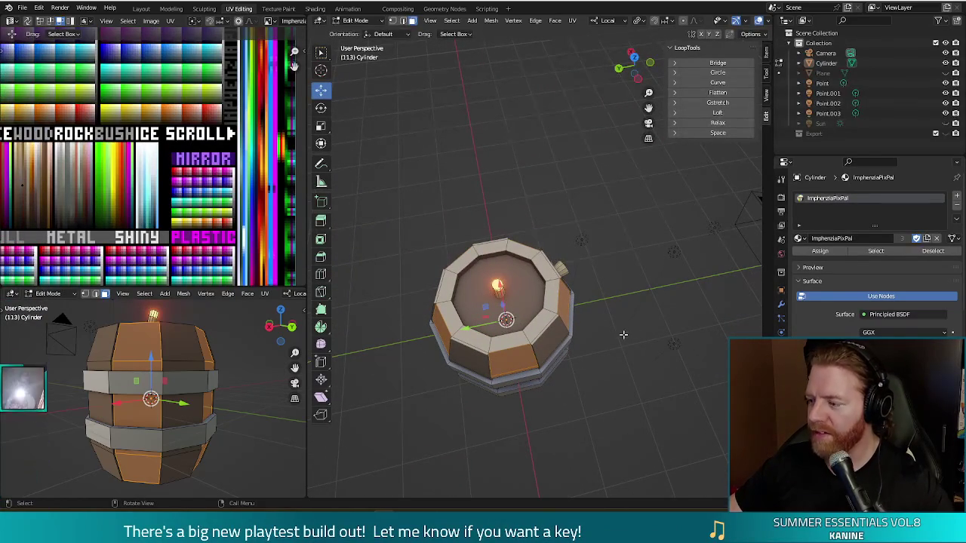
pyautogui.press('e')
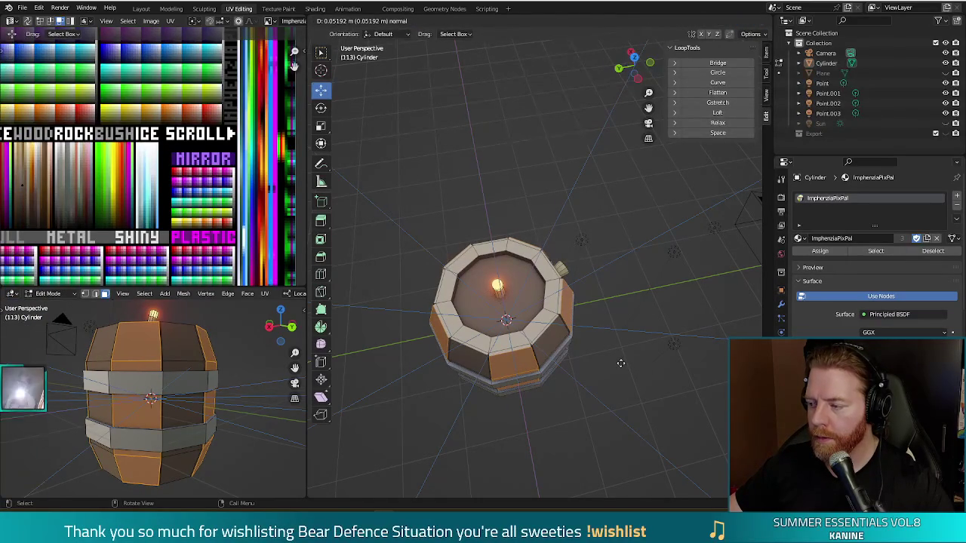
pyautogui.click(621, 363)
pyautogui.moveTo(620, 363)
pyautogui.mouseDown(button='middle')
pyautogui.moveTo(644, 360)
pyautogui.moveTo(543, 299)
pyautogui.moveTo(469, 316)
pyautogui.moveTo(555, 344)
pyautogui.moveTo(591, 390)
pyautogui.moveTo(571, 326)
pyautogui.moveTo(647, 311)
pyautogui.moveTo(573, 330)
pyautogui.moveTo(549, 326)
pyautogui.moveTo(544, 304)
pyautogui.moveTo(538, 313)
pyautogui.mouseUp(button='middle')
pyautogui.press('Tab')
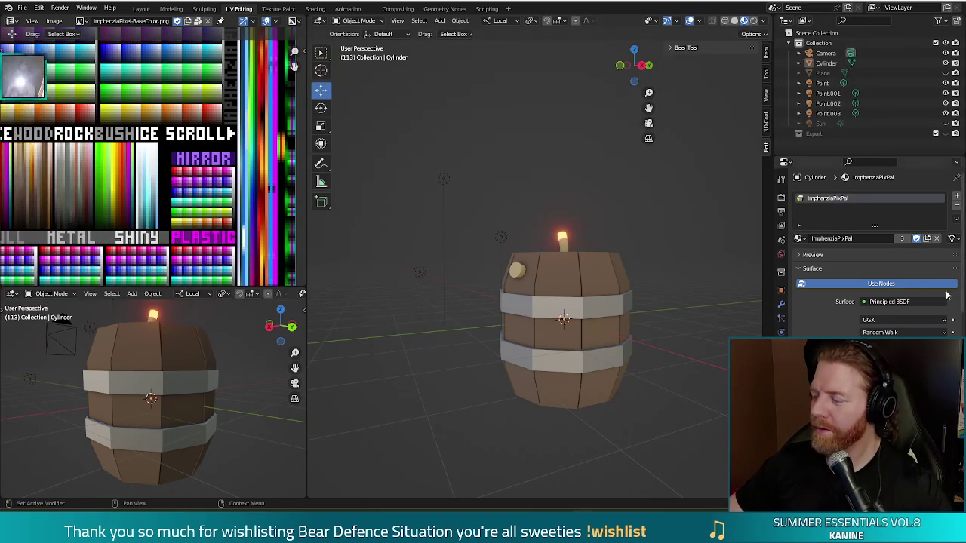
pyautogui.moveTo(656, 244)
pyautogui.mouseDown(button='middle')
pyautogui.moveTo(631, 255)
pyautogui.moveTo(626, 226)
pyautogui.moveTo(591, 255)
pyautogui.moveTo(592, 235)
pyautogui.moveTo(689, 243)
pyautogui.moveTo(739, 234)
pyautogui.mouseUp(button='middle')
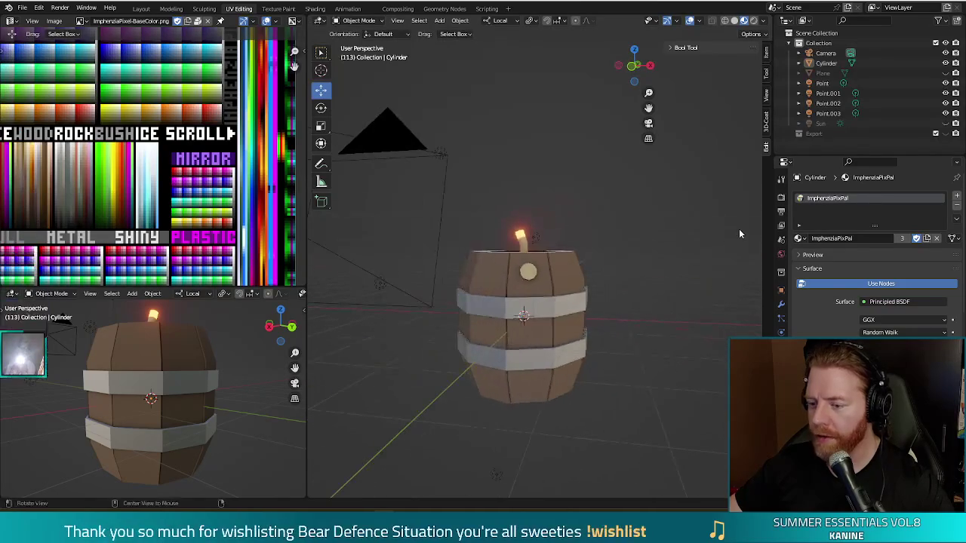
pyautogui.moveTo(628, 246); pyautogui.dragTo(618, 296, button='middle')
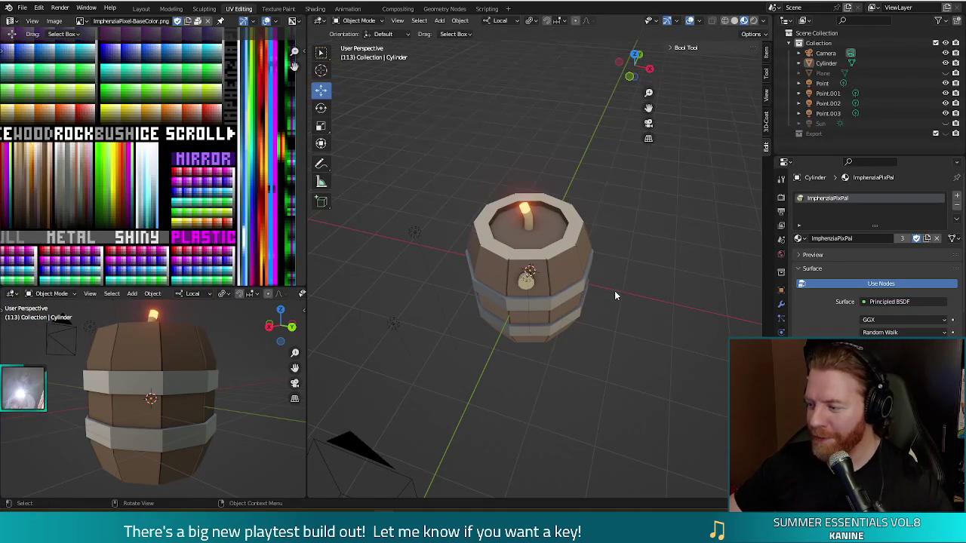
pyautogui.press('Tab')
pyautogui.moveTo(605, 305); pyautogui.dragTo(631, 313, button='middle')
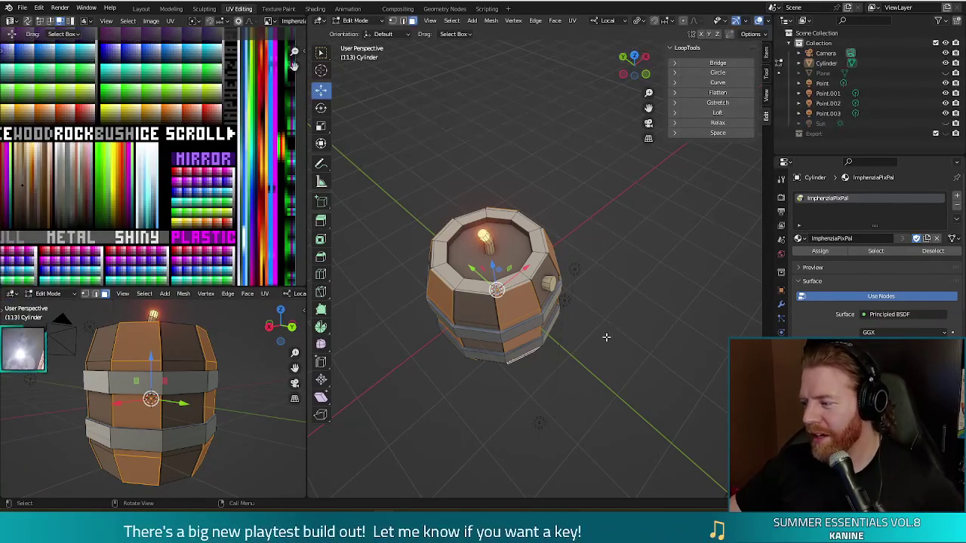
# Deselect the whole keg mesh and check a test render of the barrel against the green background
pyautogui.moveTo(627, 335)
pyautogui.mouseDown(button='middle')
pyautogui.moveTo(627, 373)
pyautogui.moveTo(632, 319)
pyautogui.moveTo(665, 330)
pyautogui.mouseUp(button='middle')
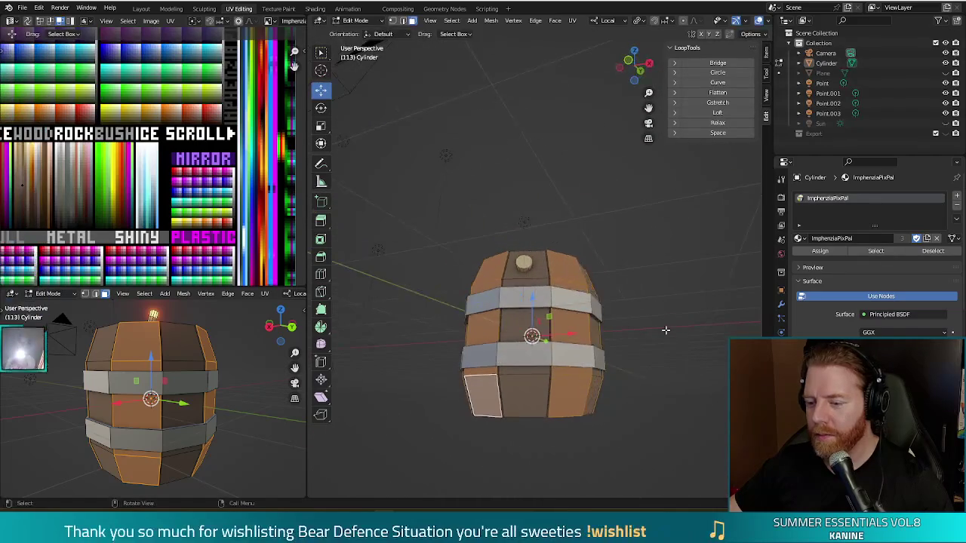
pyautogui.hotkey('alt', 'a')
pyautogui.moveTo(614, 312)
pyautogui.mouseDown(button='middle')
pyautogui.moveTo(549, 268)
pyautogui.moveTo(636, 317)
pyautogui.moveTo(655, 346)
pyautogui.moveTo(694, 302)
pyautogui.moveTo(676, 312)
pyautogui.mouseUp(button='middle')
pyautogui.press('F12')
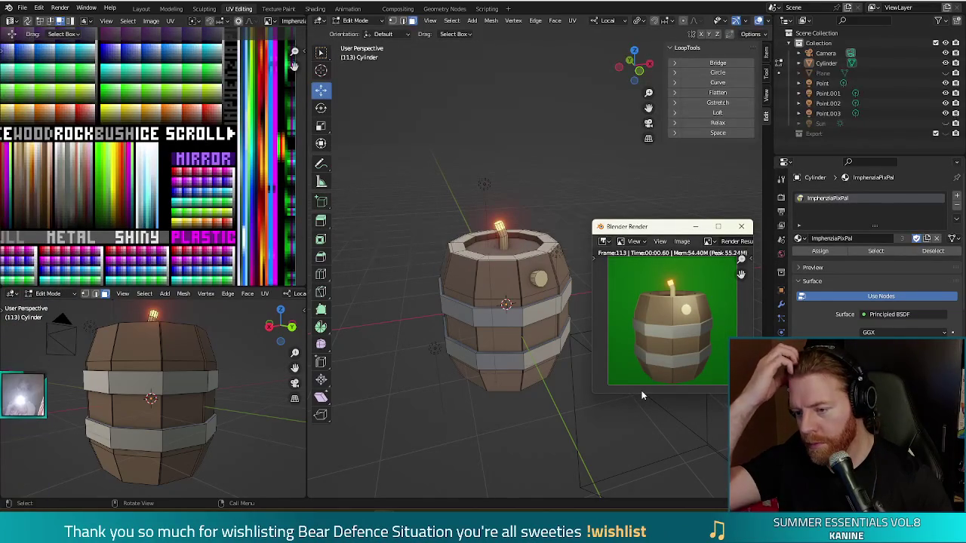
pyautogui.click(741, 226)
pyautogui.moveTo(679, 256); pyautogui.dragTo(602, 228, button='middle')
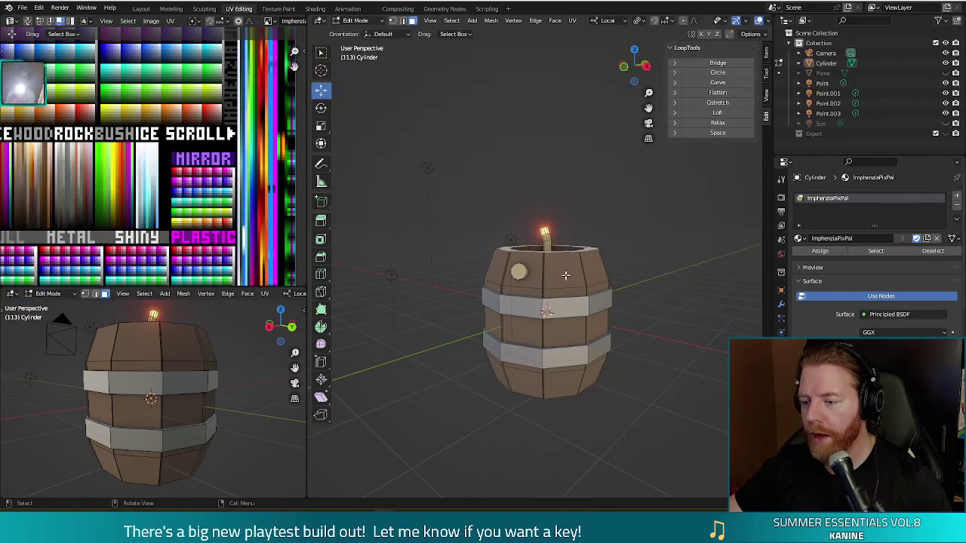
# Select the wooden faces around the barrel's body and lower edge
pyautogui.click(566, 372)
pyautogui.moveTo(566, 372); pyautogui.dragTo(577, 381, button='middle')
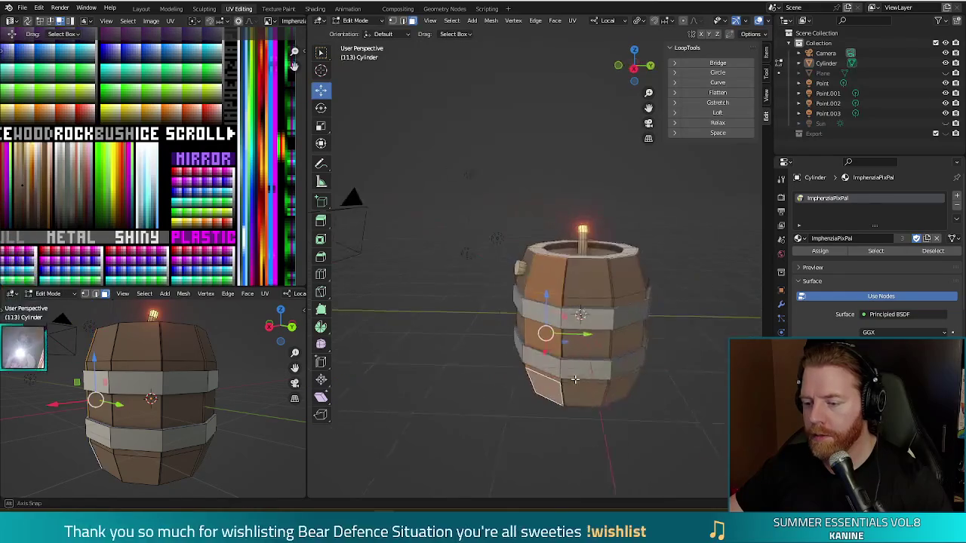
pyautogui.moveTo(587, 293); pyautogui.dragTo(586, 296, button='middle')
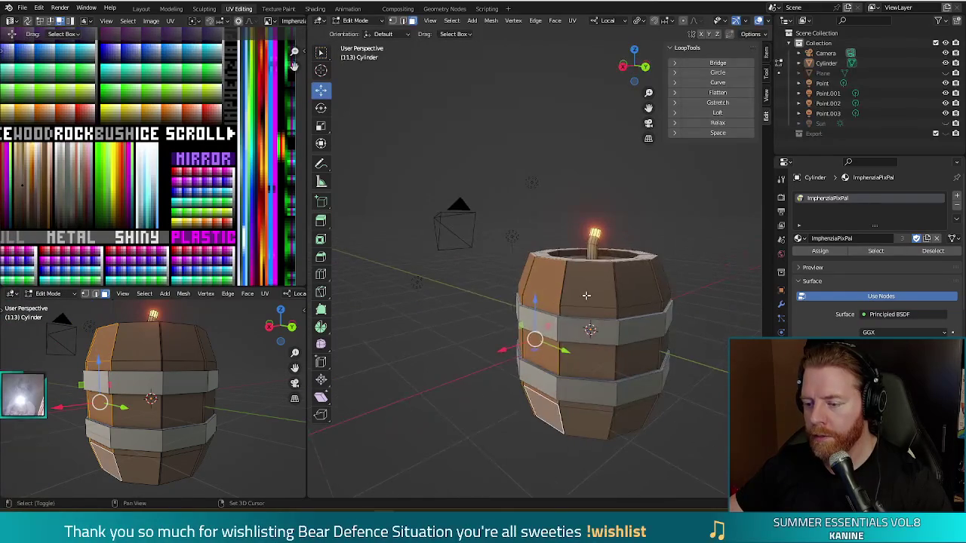
pyautogui.moveTo(674, 424); pyautogui.dragTo(647, 426, button='middle')
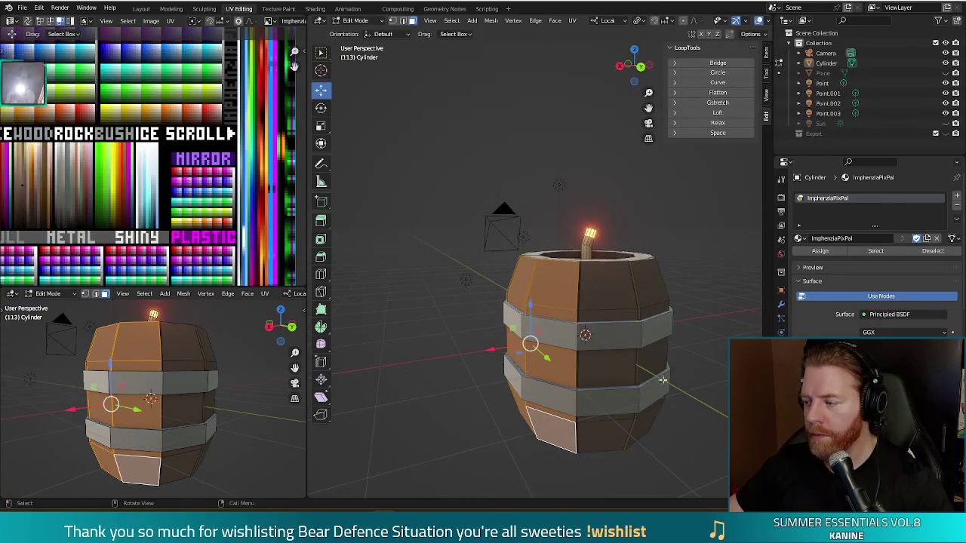
pyautogui.moveTo(636, 367); pyautogui.dragTo(658, 346, button='middle')
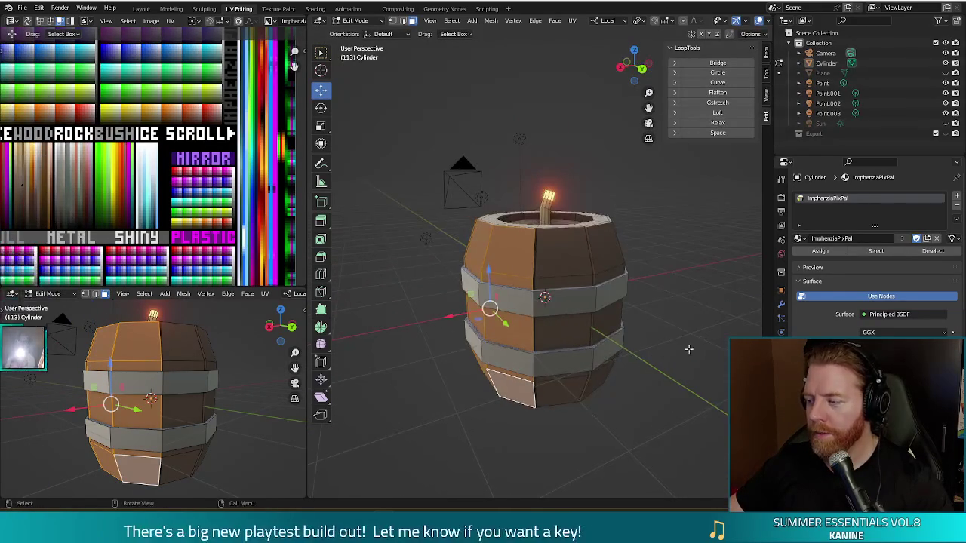
pyautogui.click(566, 261)
pyautogui.moveTo(567, 262)
pyautogui.mouseDown(button='middle')
pyautogui.moveTo(524, 330)
pyautogui.moveTo(508, 327)
pyautogui.moveTo(534, 360)
pyautogui.moveTo(567, 273)
pyautogui.mouseUp(button='middle')
pyautogui.click(508, 330)
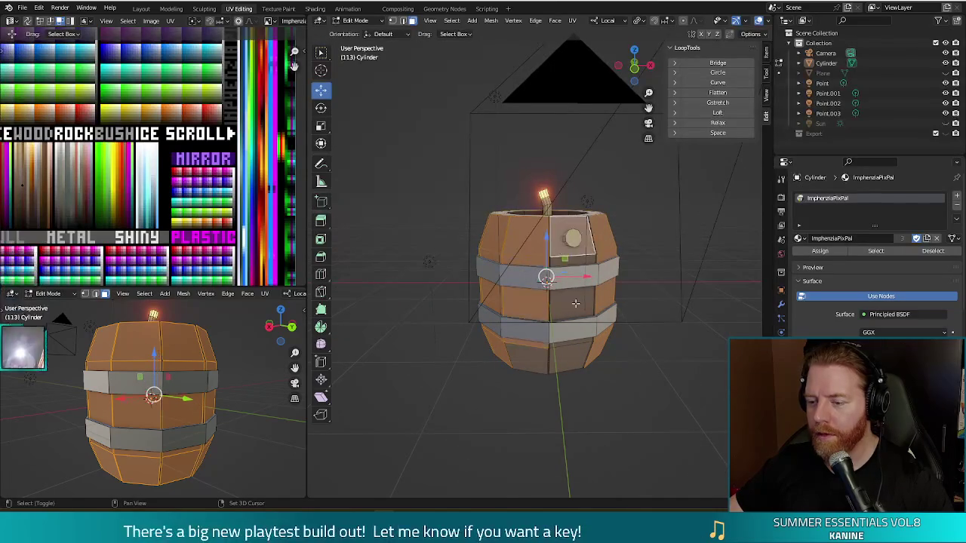
pyautogui.click(573, 355)
pyautogui.click(536, 367)
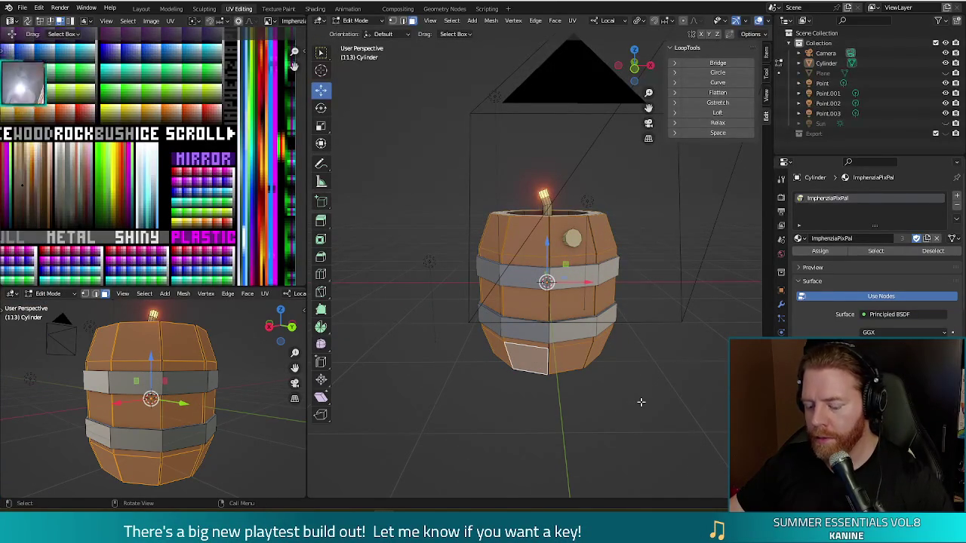
# Scale each wood face to 0.925 in X and Y about individual origins, then test-render
pyautogui.press('z')
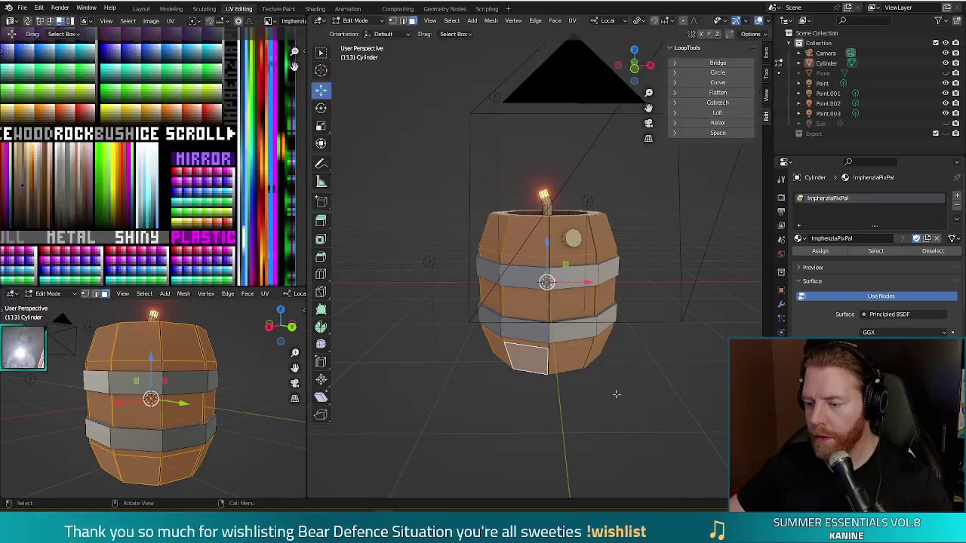
pyautogui.press('s')
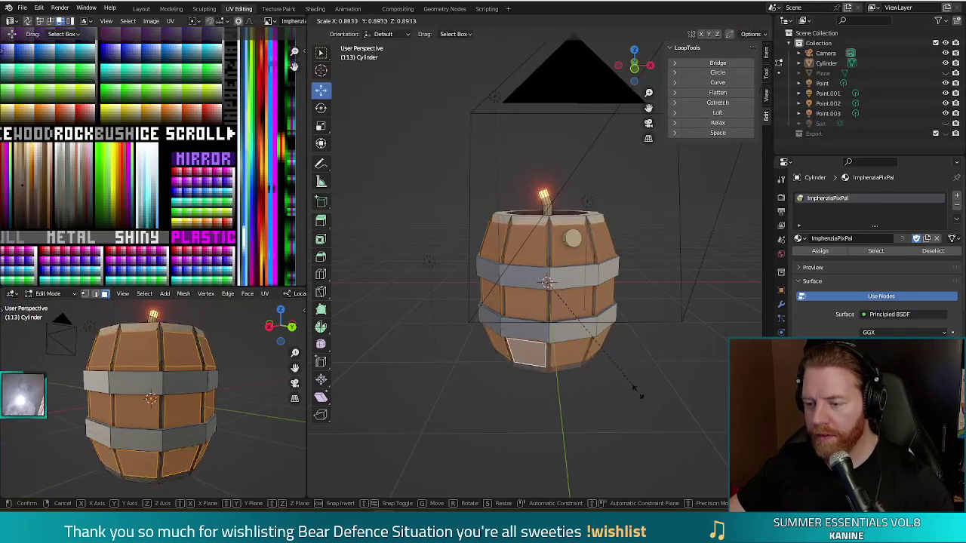
pyautogui.hotkey('shift', 'z')
pyautogui.hotkey('shift', 'z')
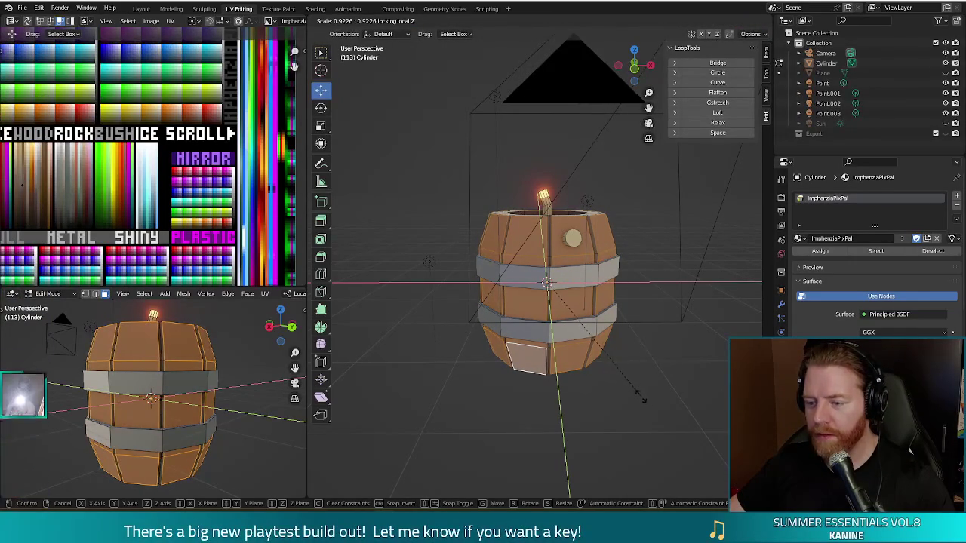
pyautogui.click(640, 397)
pyautogui.moveTo(639, 398)
pyautogui.mouseDown(button='middle')
pyautogui.moveTo(702, 400)
pyautogui.moveTo(632, 375)
pyautogui.mouseUp(button='middle')
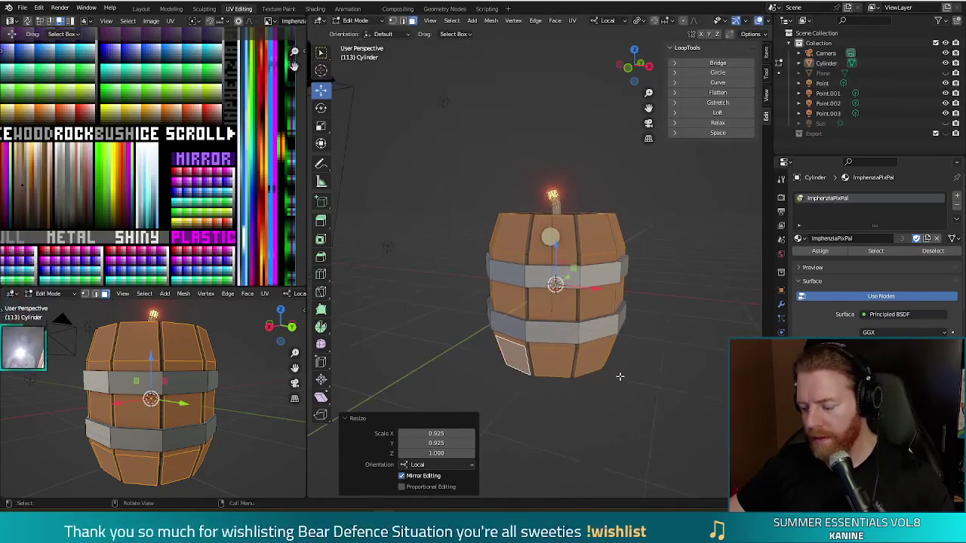
pyautogui.press('F12')
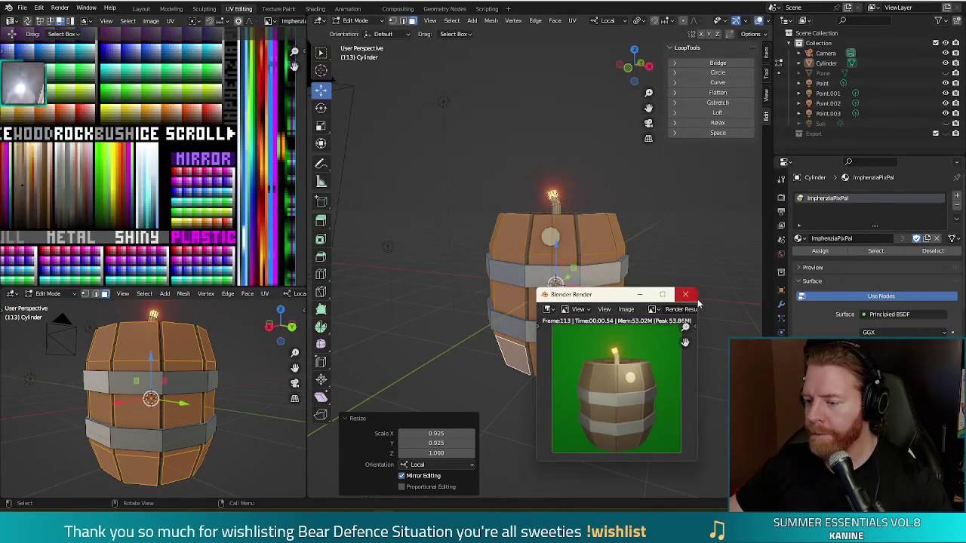
pyautogui.click(686, 295)
# Orbit around the plank-separated barrel, ending with a look into its open top
pyautogui.moveTo(694, 280); pyautogui.dragTo(688, 288, button='middle')
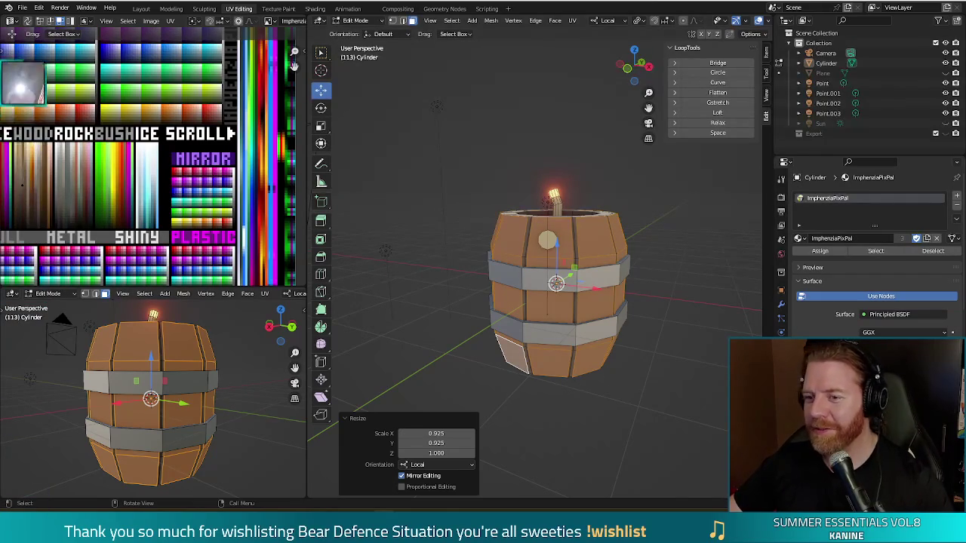
pyautogui.moveTo(675, 311)
pyautogui.mouseDown(button='middle')
pyautogui.moveTo(554, 273)
pyautogui.moveTo(512, 284)
pyautogui.moveTo(636, 320)
pyautogui.moveTo(701, 281)
pyautogui.moveTo(698, 362)
pyautogui.moveTo(685, 377)
pyautogui.moveTo(674, 274)
pyautogui.mouseUp(button='middle')
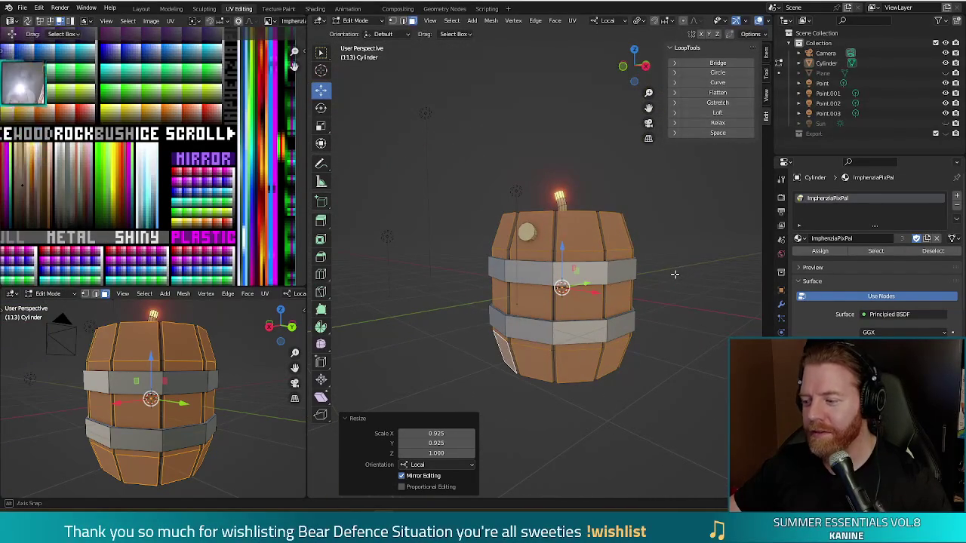
pyautogui.moveTo(674, 274); pyautogui.dragTo(667, 319, button='middle')
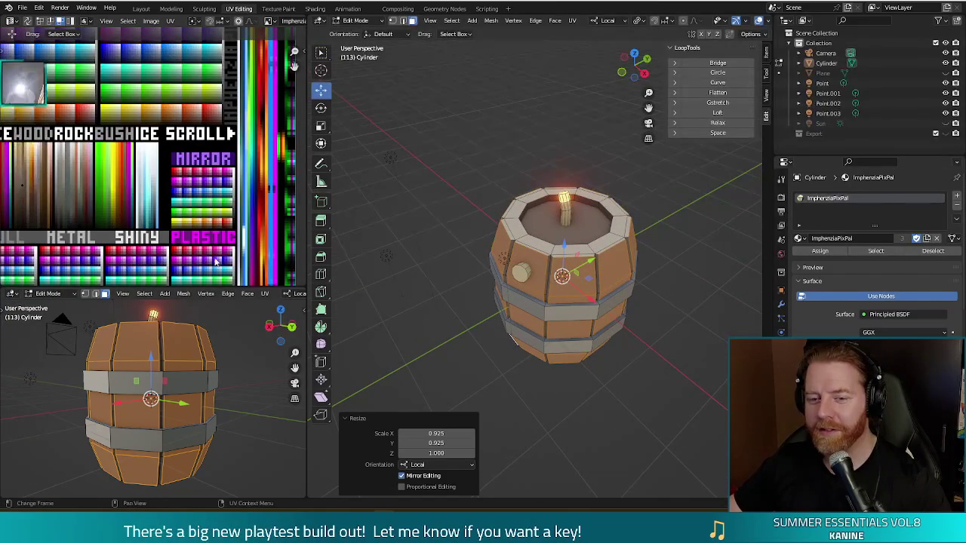
# Shift the wood UVs to a lighter palette swatch and check test renders
pyautogui.press('g')
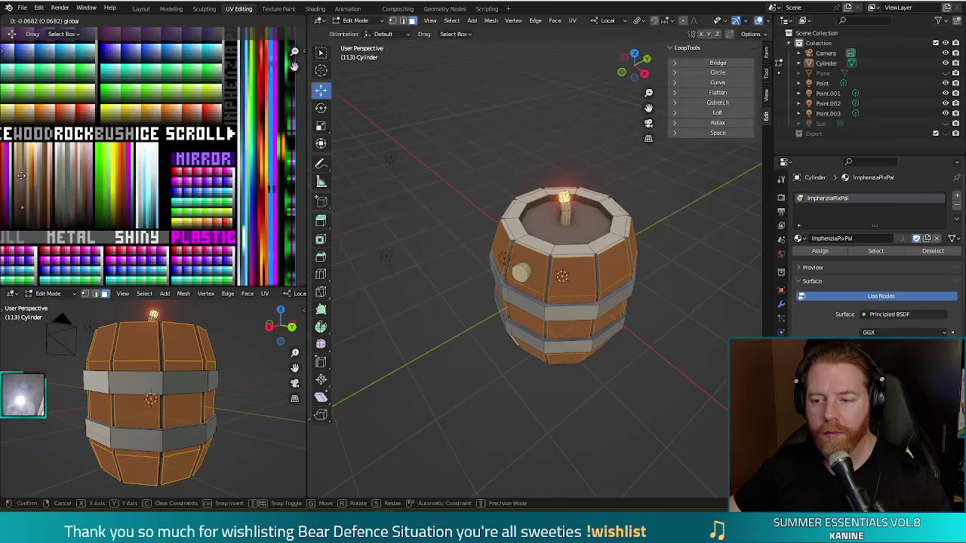
pyautogui.click(21, 176)
pyautogui.moveTo(483, 445); pyautogui.dragTo(484, 405, button='middle')
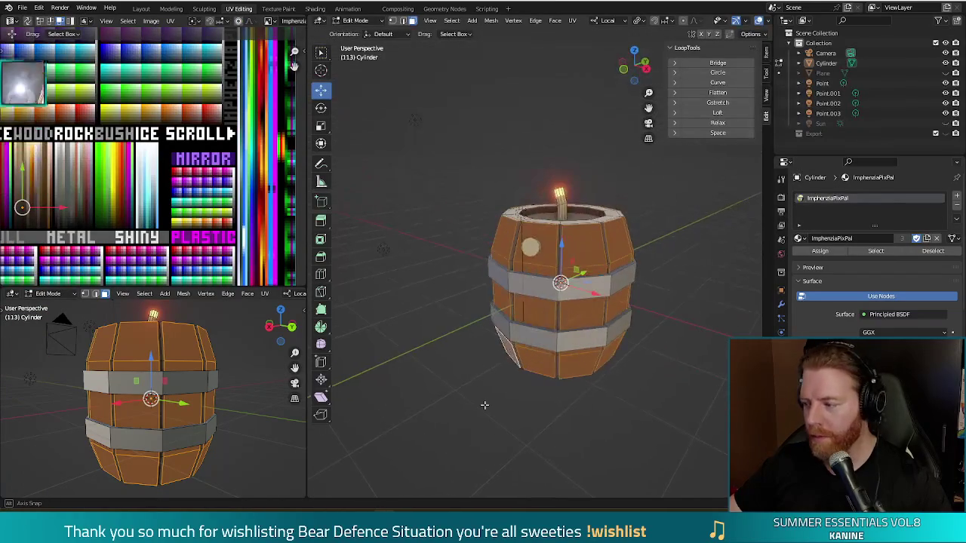
pyautogui.press('F12')
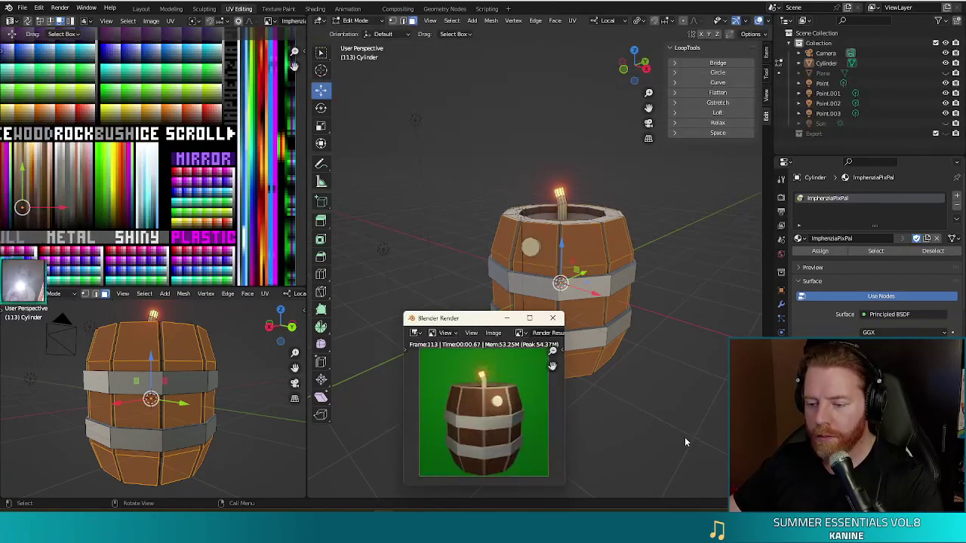
pyautogui.click(553, 319)
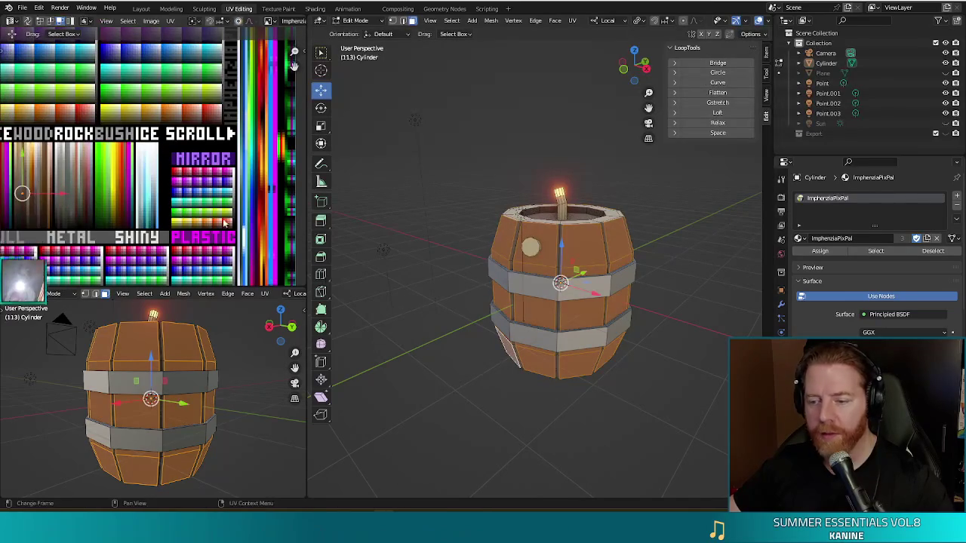
pyautogui.press('F12')
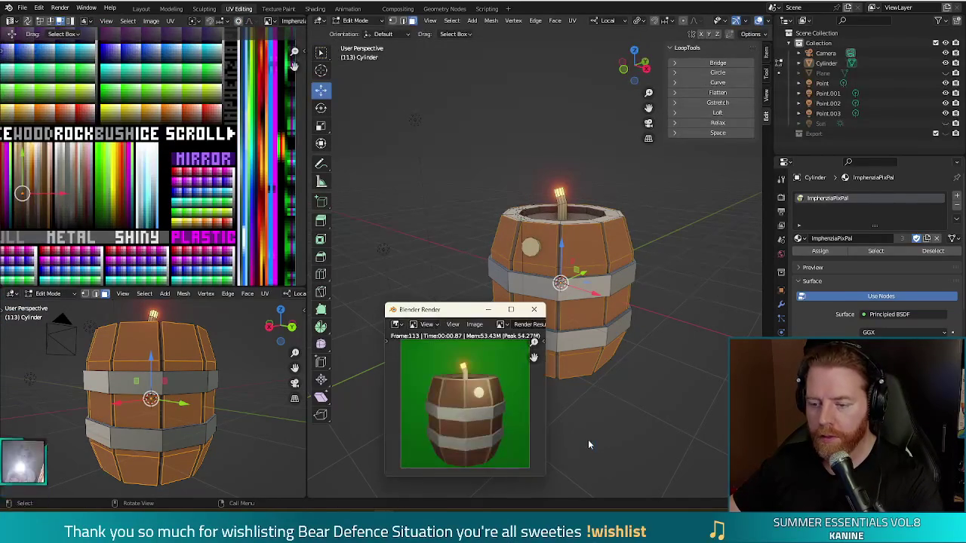
pyautogui.click(534, 312)
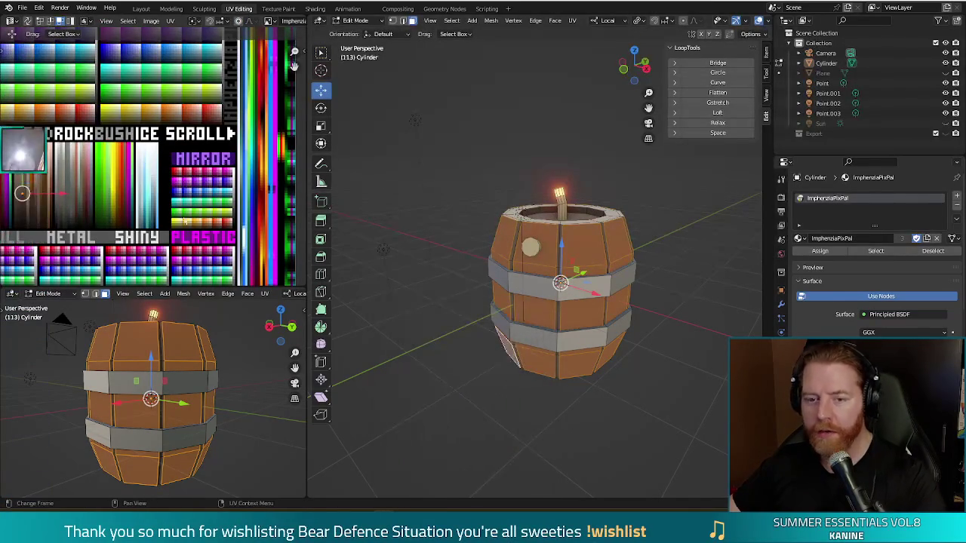
# Move the wood UVs to another tan swatch and re-render to check the colour
pyautogui.press('g')
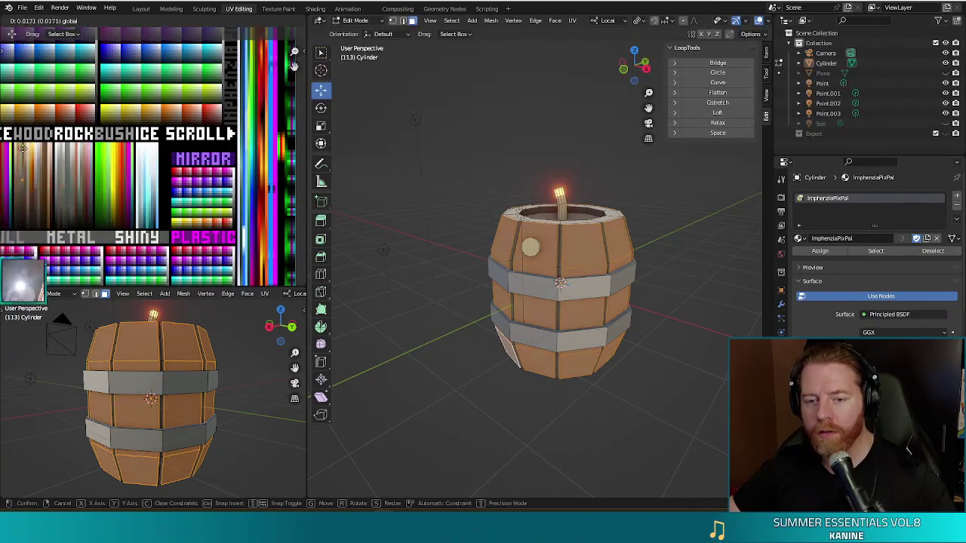
pyautogui.click(23, 147)
pyautogui.press('F12')
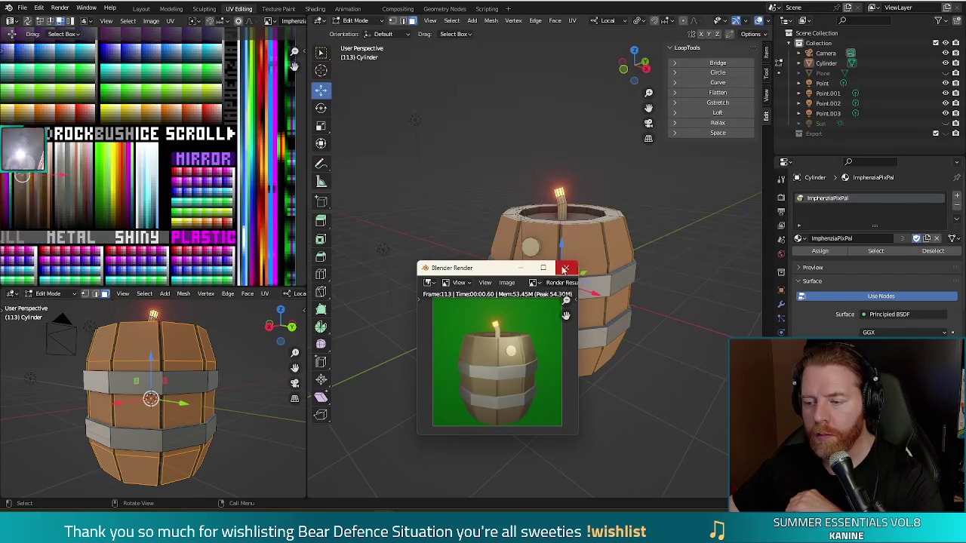
pyautogui.click(567, 269)
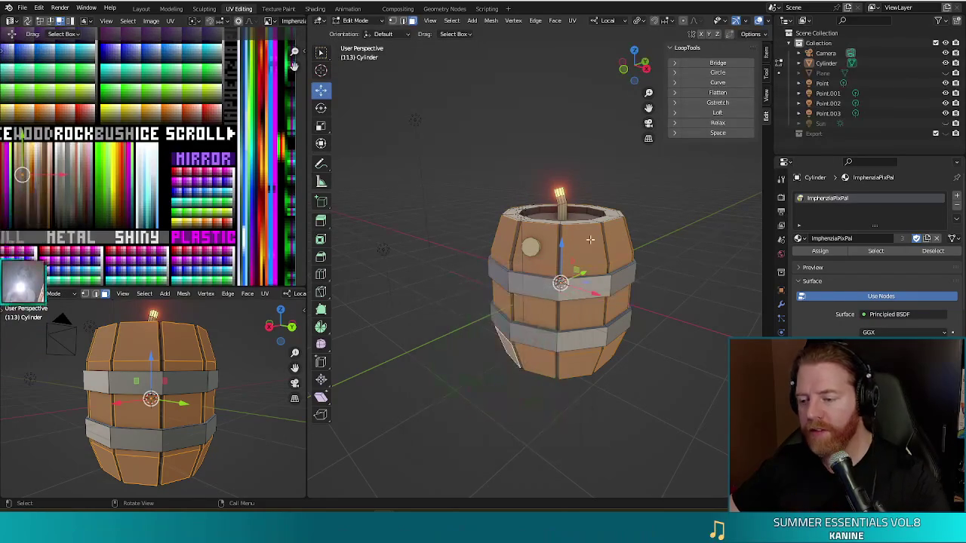
# Select the linked wood faces and project their UVs from the front view
pyautogui.moveTo(665, 383); pyautogui.dragTo(635, 384, button='middle')
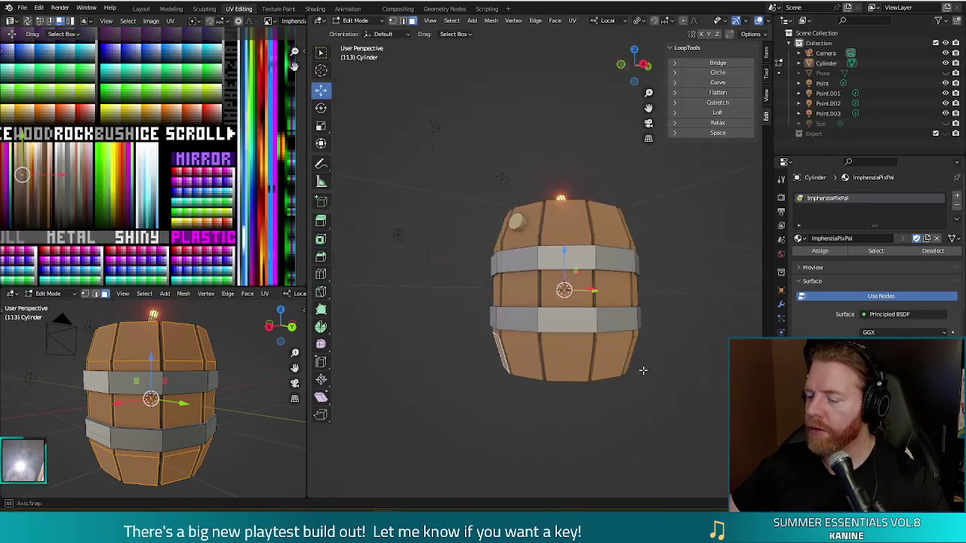
pyautogui.press('l')
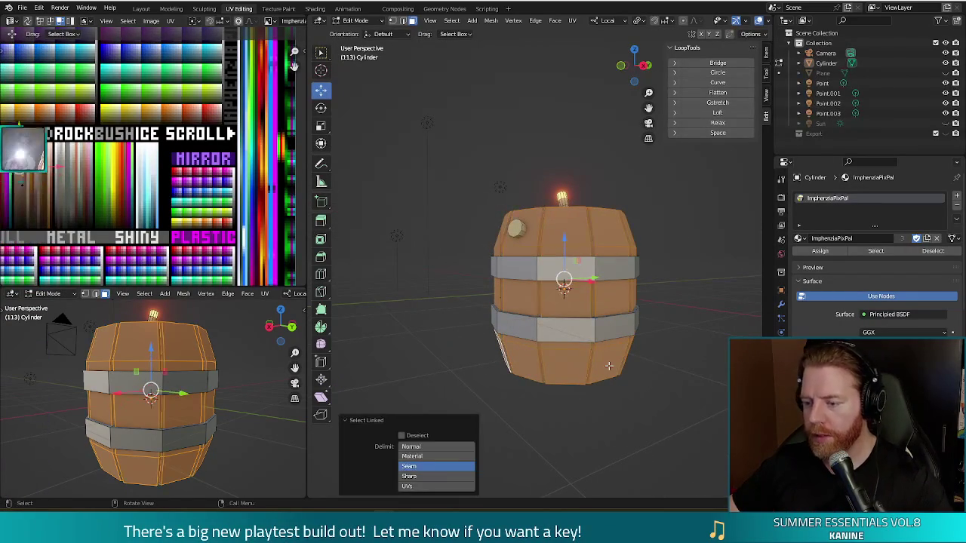
pyautogui.press('KP_1')
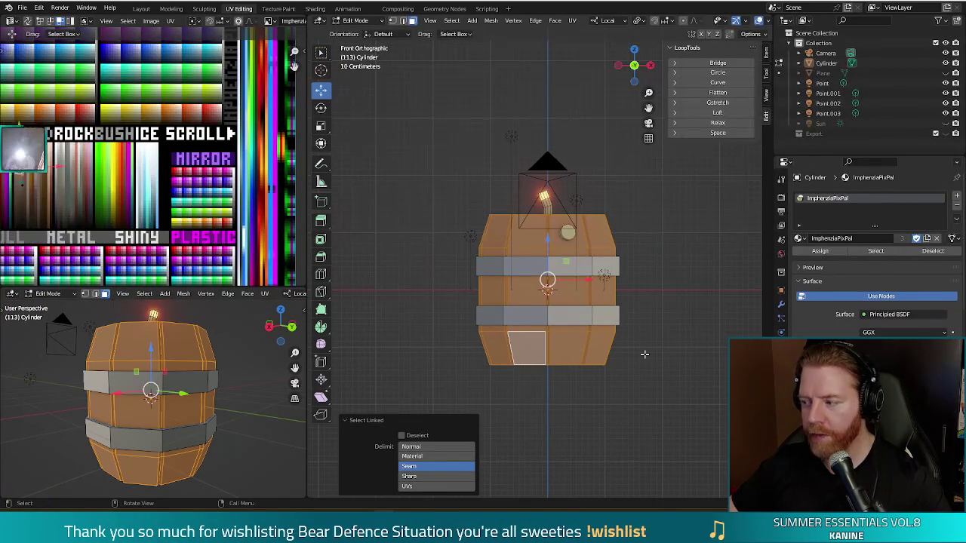
pyautogui.press('u')
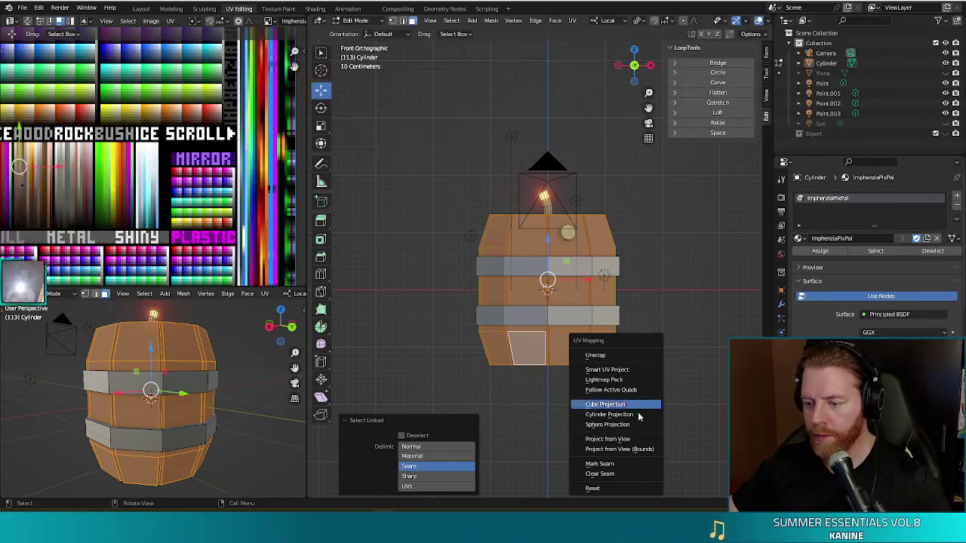
pyautogui.click(629, 440)
# Scale and move the projected UVs onto the palette's wood strip for light-to-dark planks
pyautogui.press('s')
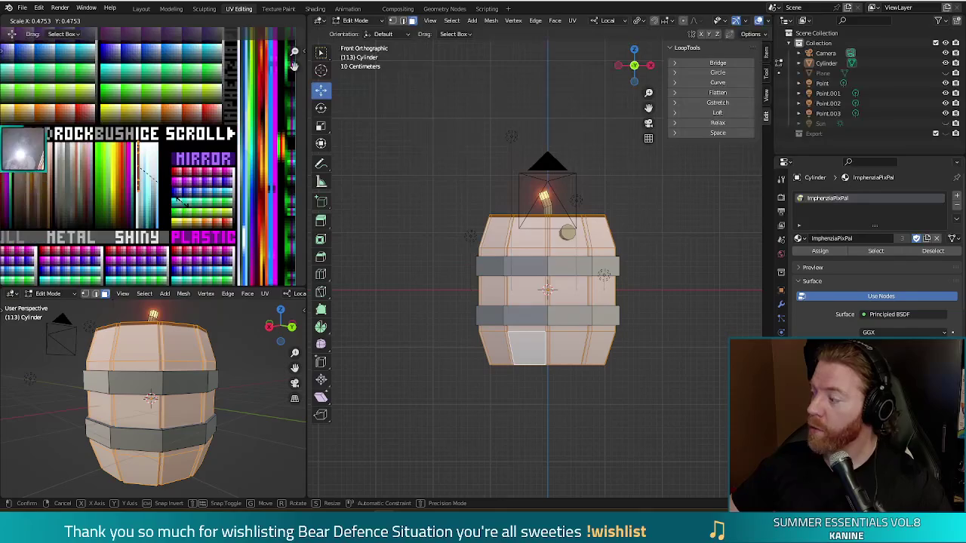
pyautogui.click(179, 200)
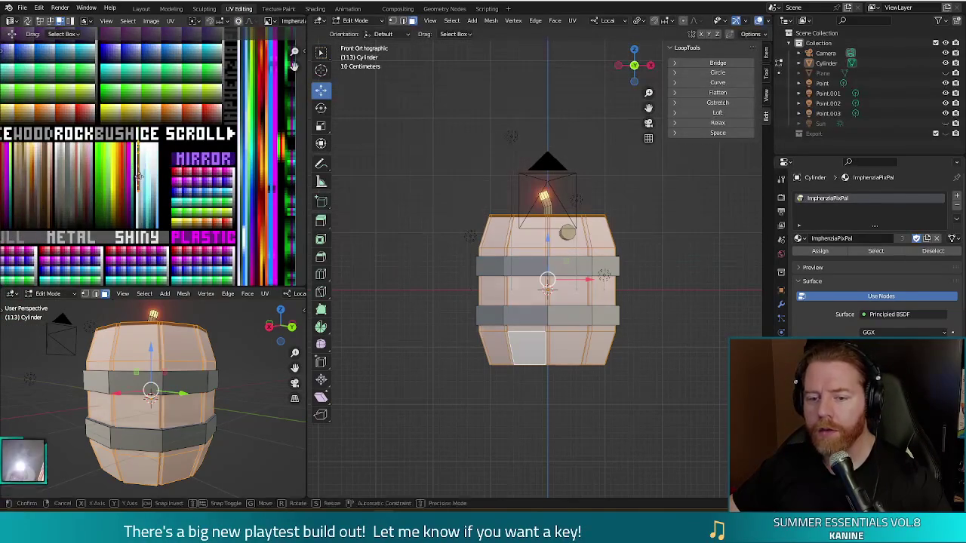
pyautogui.press('a')
pyautogui.press('g')
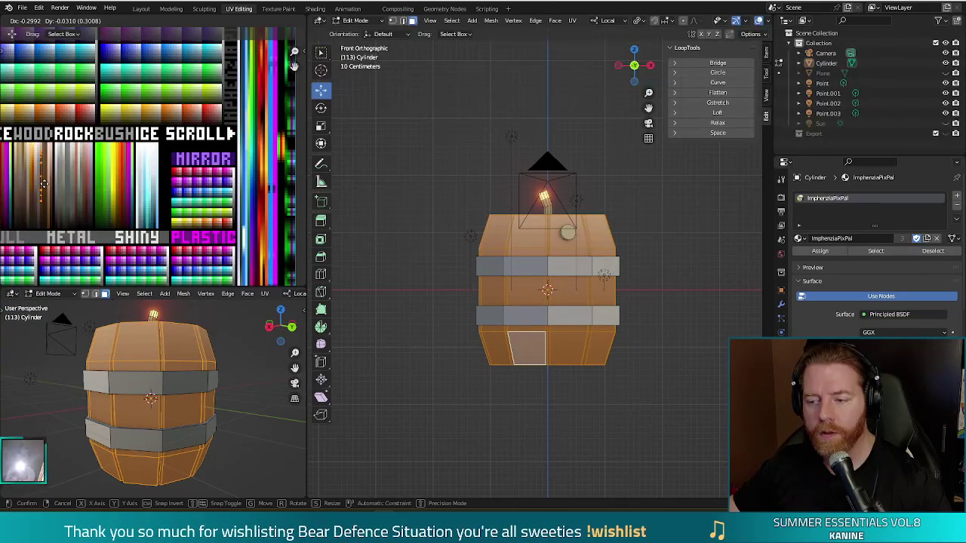
pyautogui.press('Return')
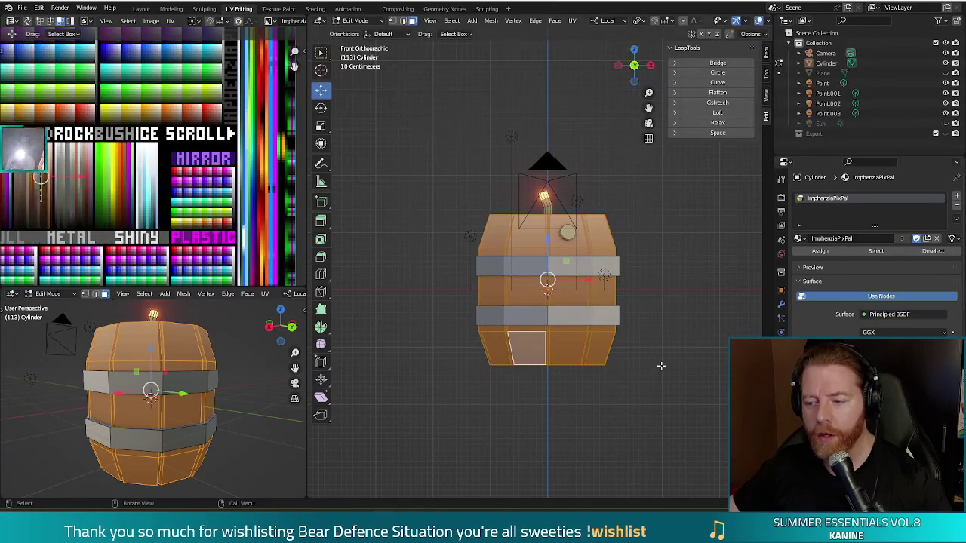
pyautogui.press('Tab')
pyautogui.moveTo(686, 341)
pyautogui.mouseDown(button='middle')
pyautogui.moveTo(679, 277)
pyautogui.moveTo(649, 286)
pyautogui.mouseUp(button='middle')
pyautogui.press('Tab')
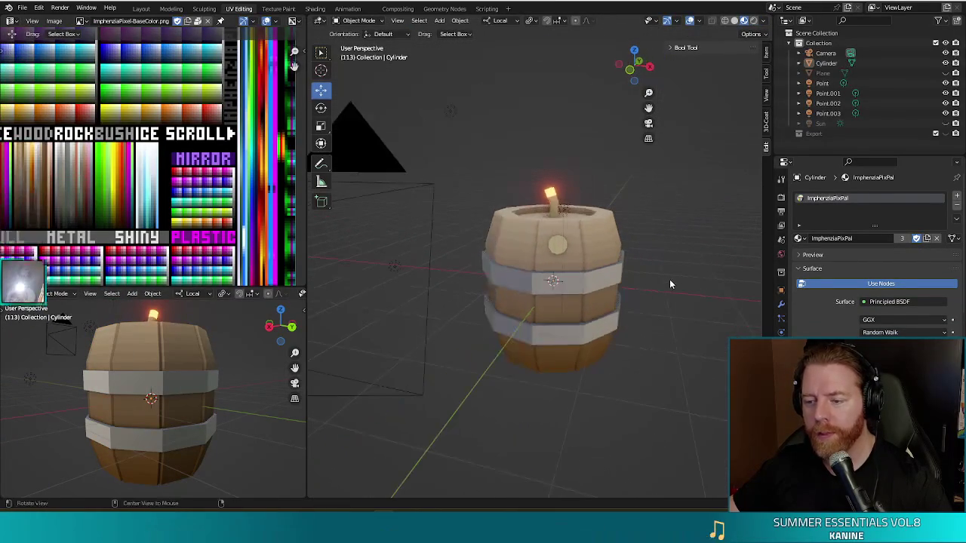
# Scale all barrel UVs to 0.5, exit Edit Mode, and test-render the darker brown barrel
pyautogui.press('a')
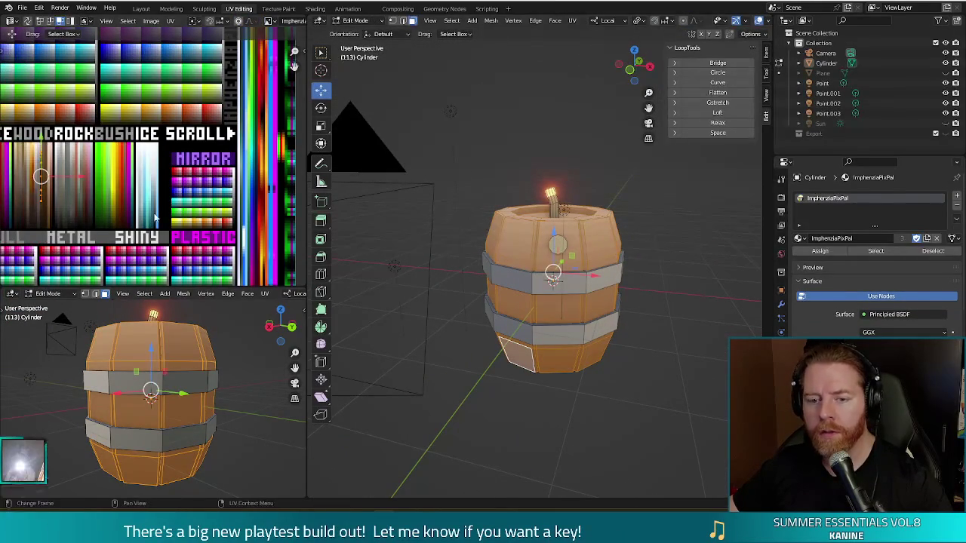
pyautogui.press('s')
pyautogui.click(96, 198)
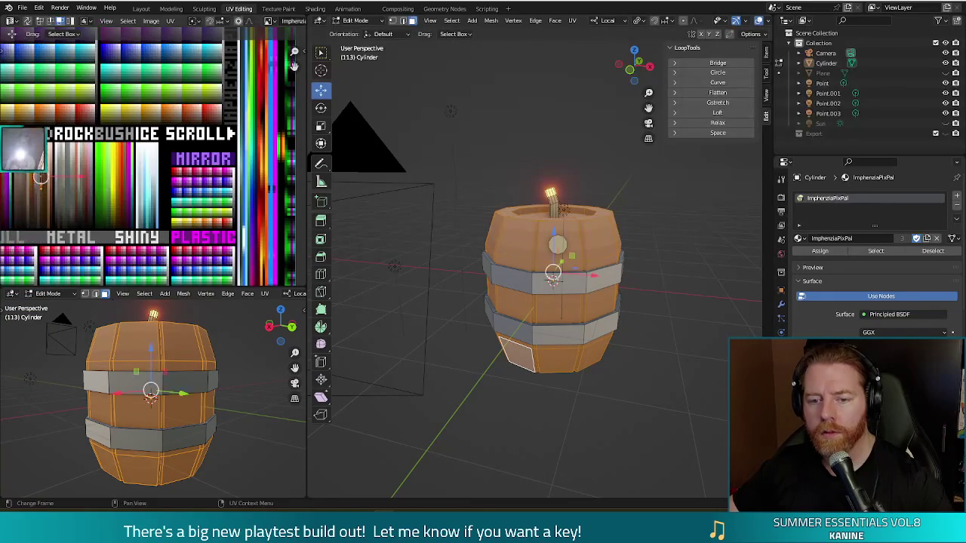
pyautogui.press('Tab')
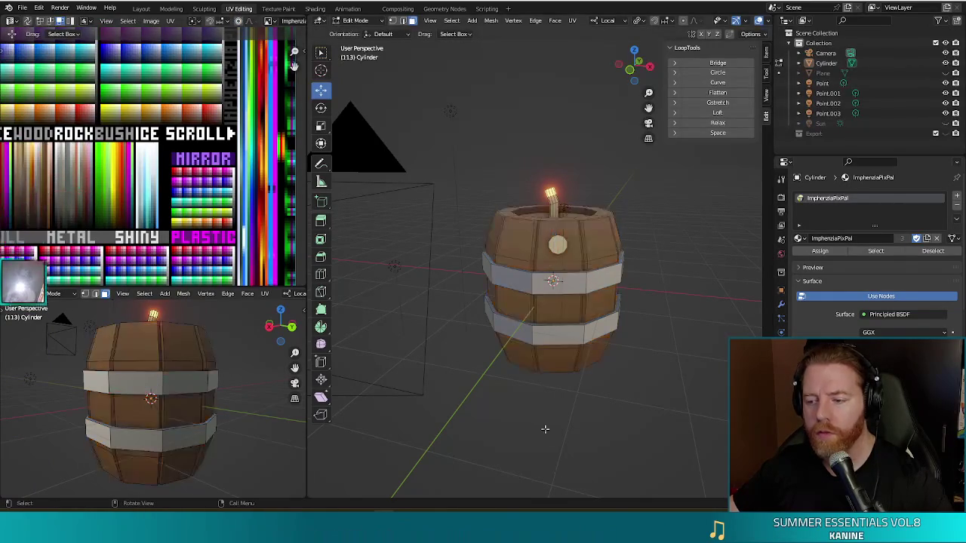
pyautogui.moveTo(647, 413)
pyautogui.mouseDown(button='middle')
pyautogui.moveTo(510, 453)
pyautogui.moveTo(460, 479)
pyautogui.moveTo(460, 491)
pyautogui.moveTo(556, 438)
pyautogui.mouseUp(button='middle')
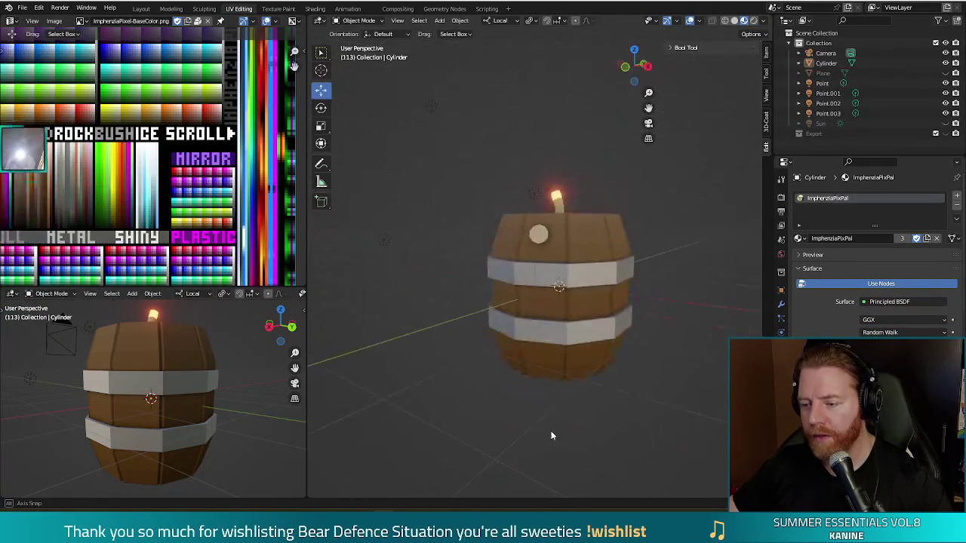
pyautogui.press('F12')
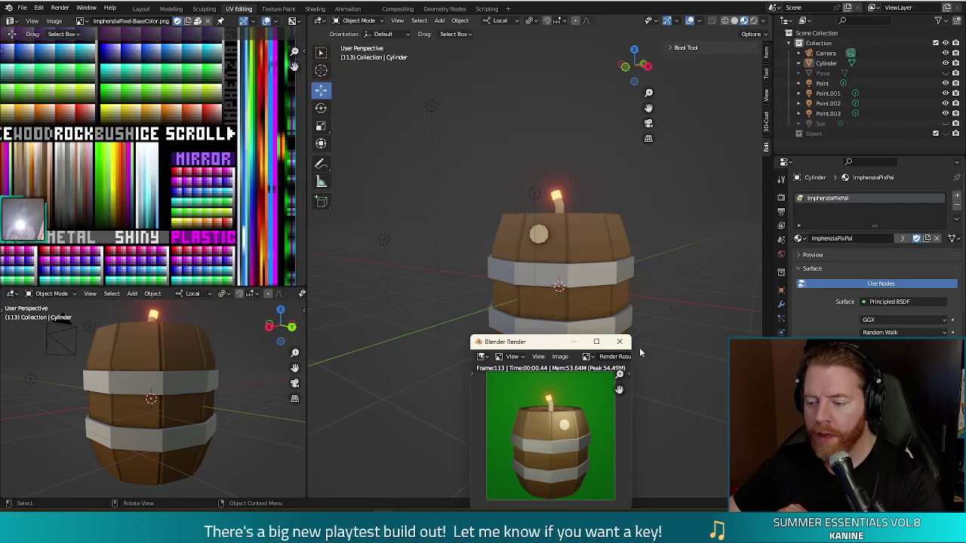
pyautogui.click(620, 342)
# Unhide the backdrop Plane and test-render the barrel in front of it
pyautogui.click(944, 74)
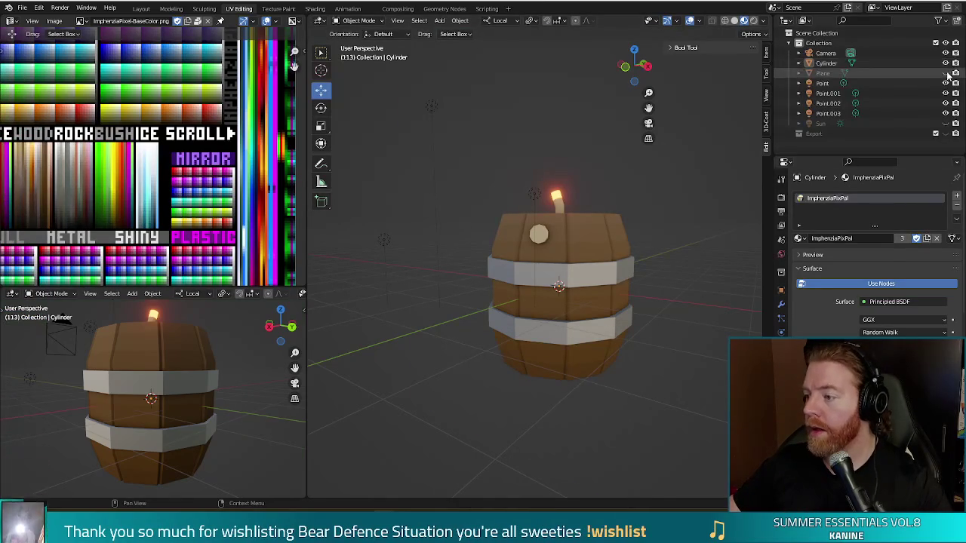
pyautogui.moveTo(650, 365); pyautogui.dragTo(612, 367, button='middle')
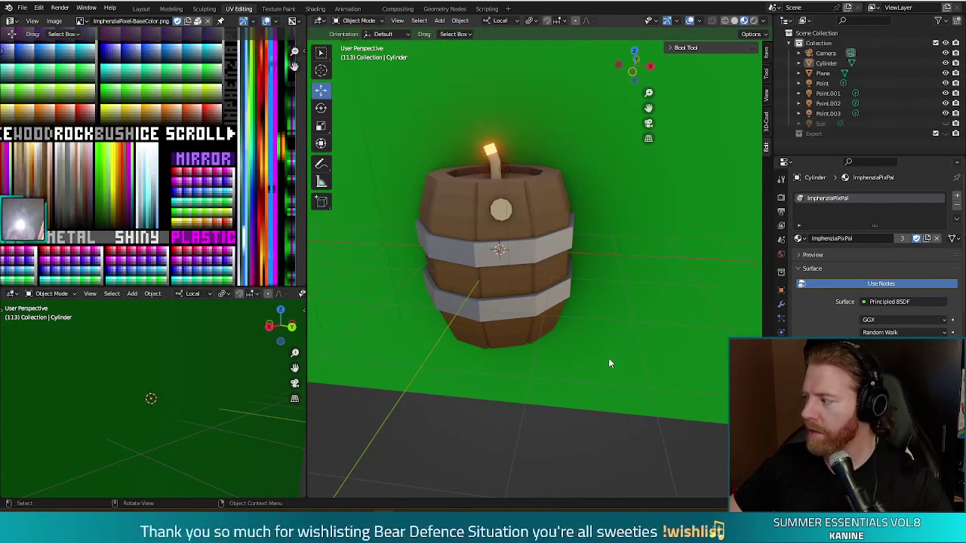
pyautogui.press('F12')
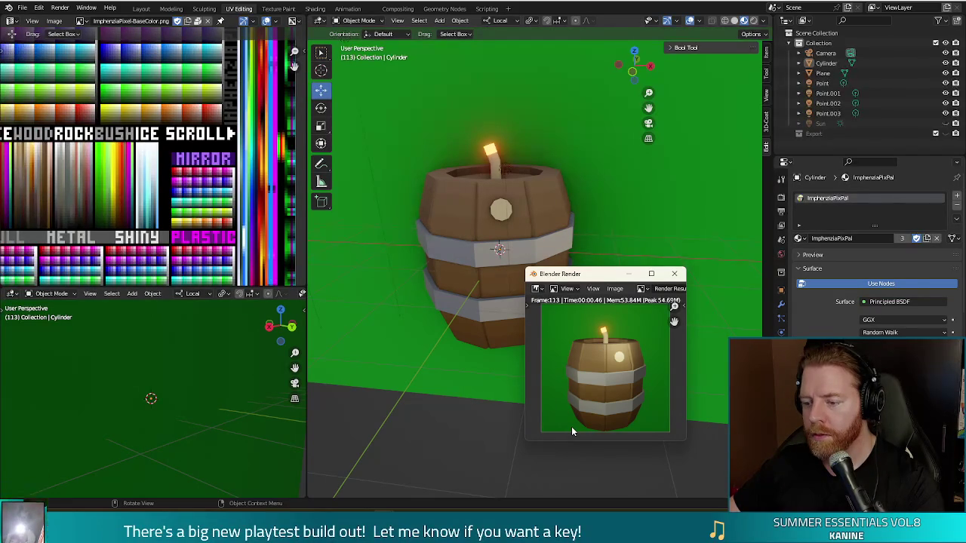
pyautogui.click(674, 273)
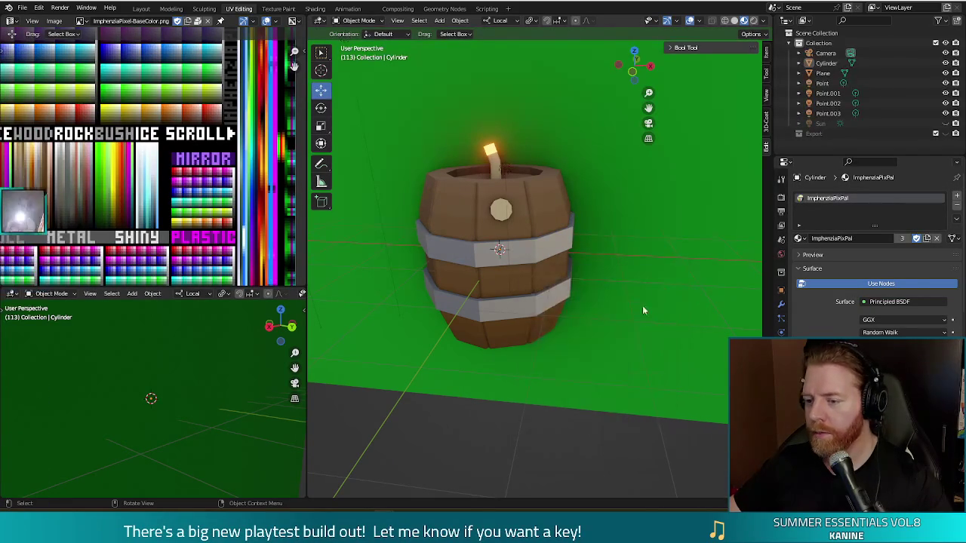
# Zoom out and select the backdrop plane
pyautogui.scroll(-3, 649, 354)
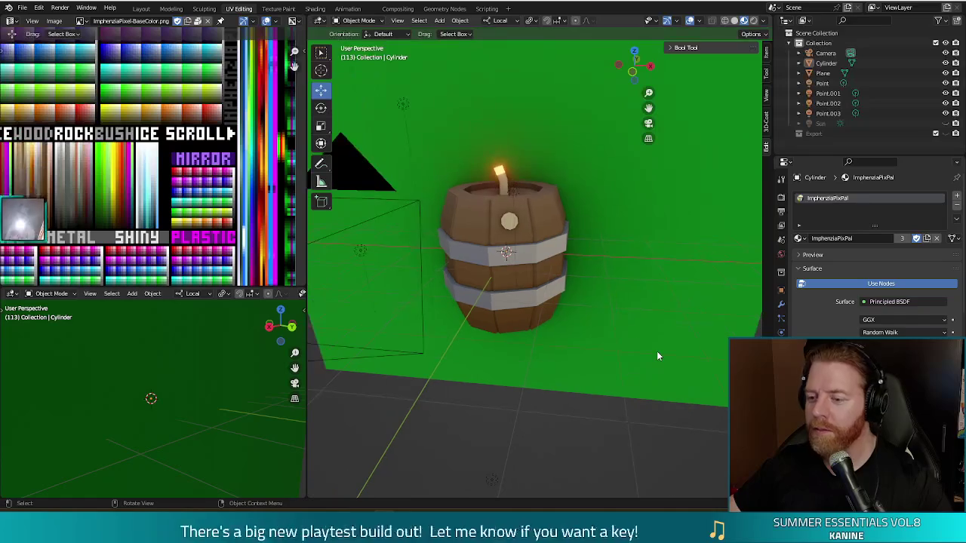
pyautogui.scroll(-2, 656, 353)
pyautogui.click(623, 208)
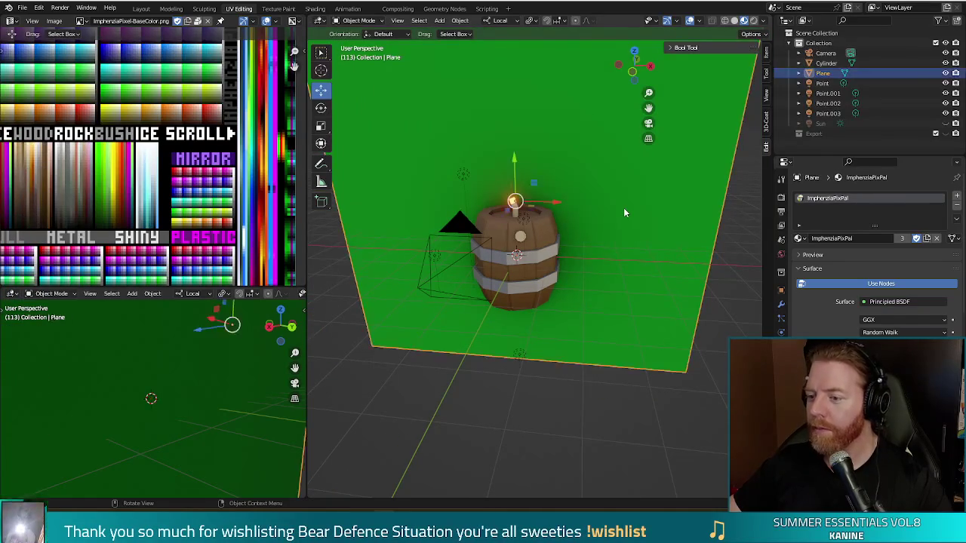
# Enter Edit Mode on the backdrop plane and switch to the front orthographic view
pyautogui.press('Tab')
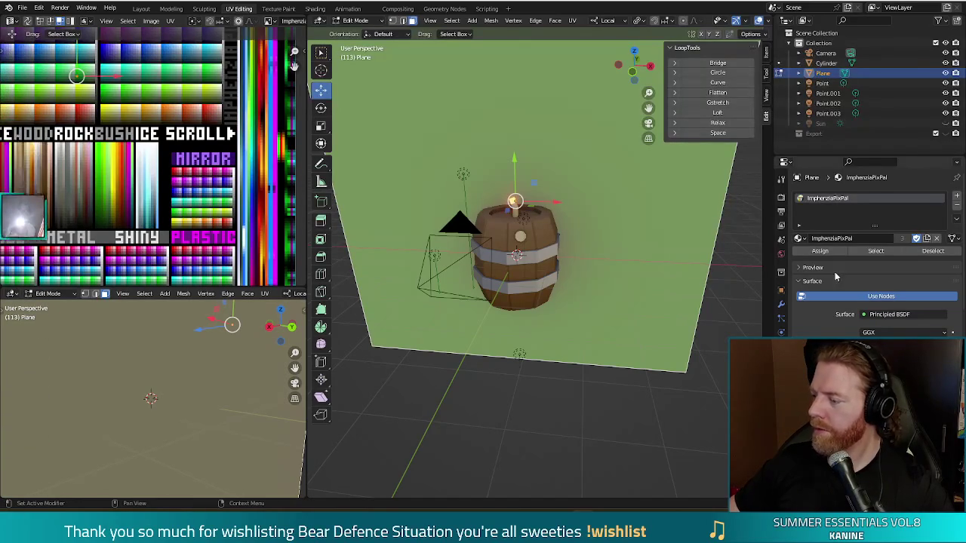
pyautogui.moveTo(597, 395)
pyautogui.mouseDown(button='middle')
pyautogui.moveTo(621, 397)
pyautogui.moveTo(610, 398)
pyautogui.mouseUp(button='middle')
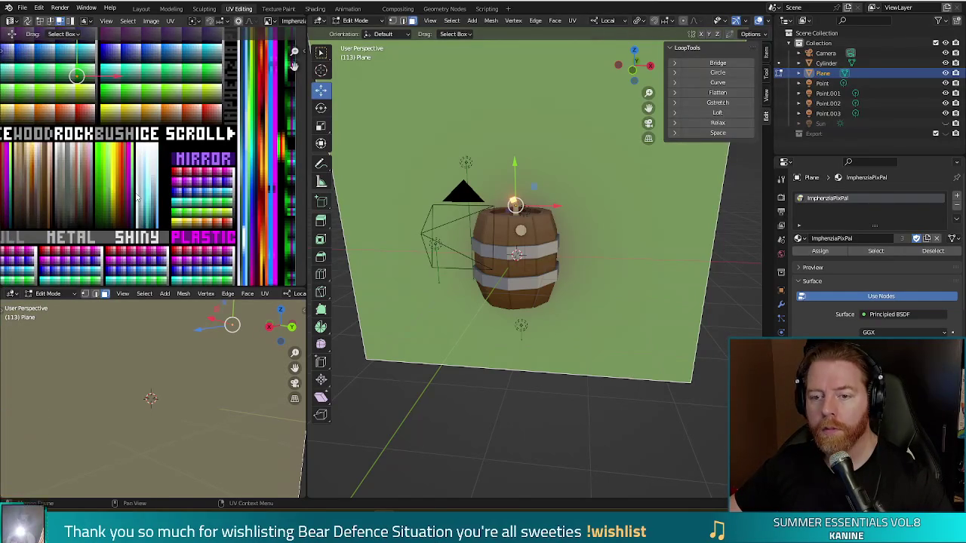
pyautogui.press('KP_1')
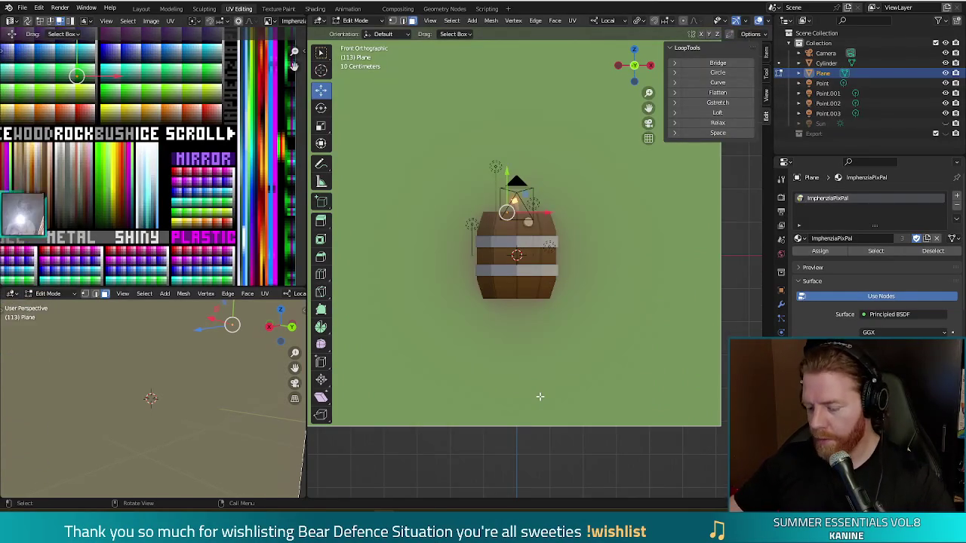
# Project the plane's UVs from view, flatten them to zero width in X, and shrink them
pyautogui.press('u')
pyautogui.click(603, 424)
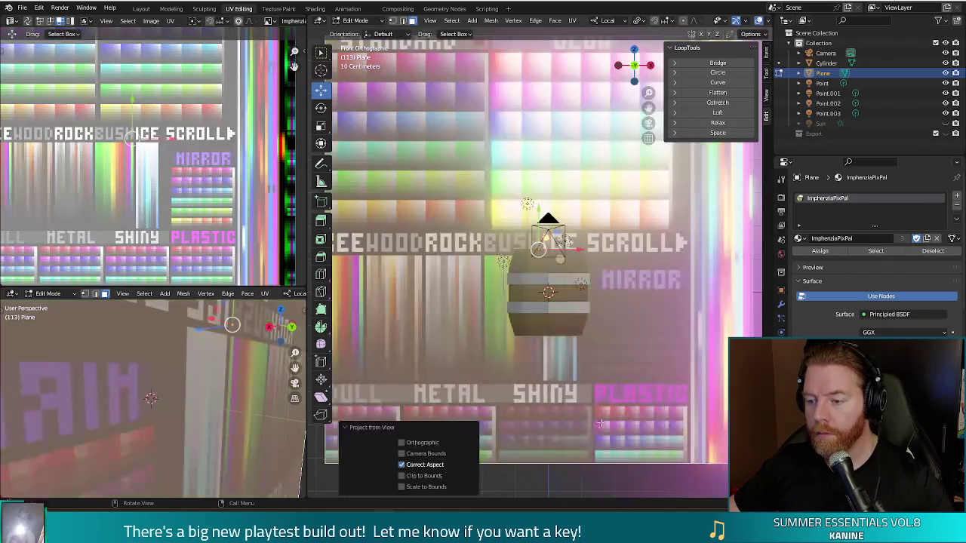
pyautogui.scroll(-1, 209, 221)
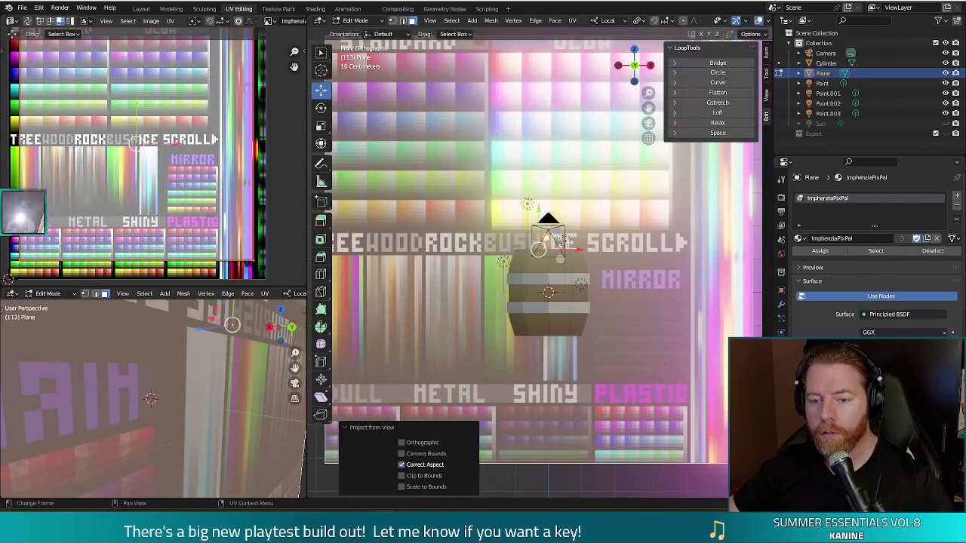
pyautogui.press('s')
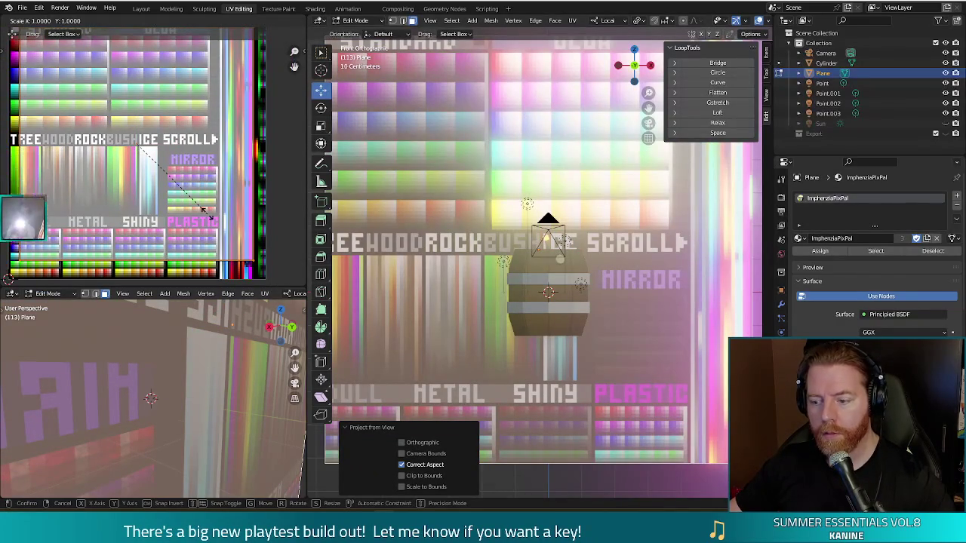
pyautogui.press('x')
pyautogui.press('0')
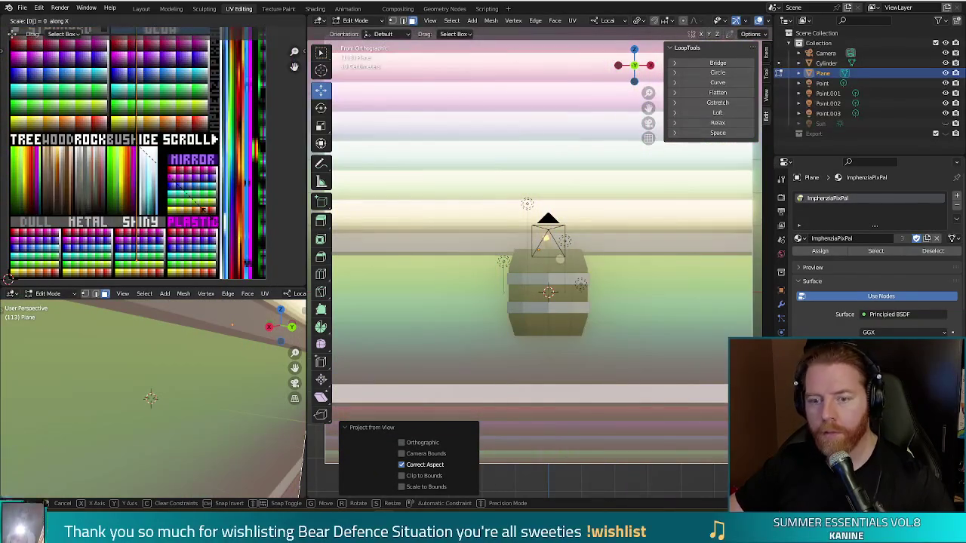
pyautogui.press('Return')
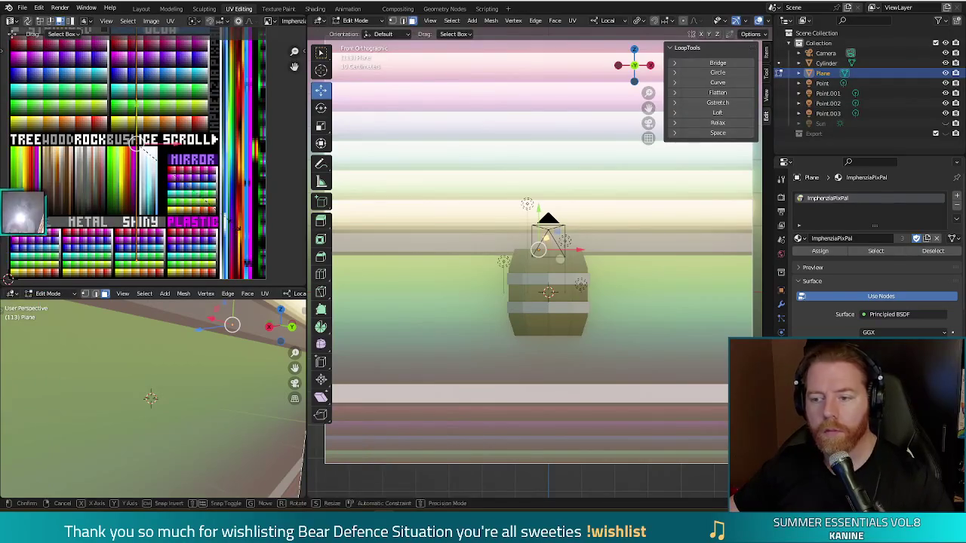
pyautogui.press('s')
pyautogui.click(142, 164)
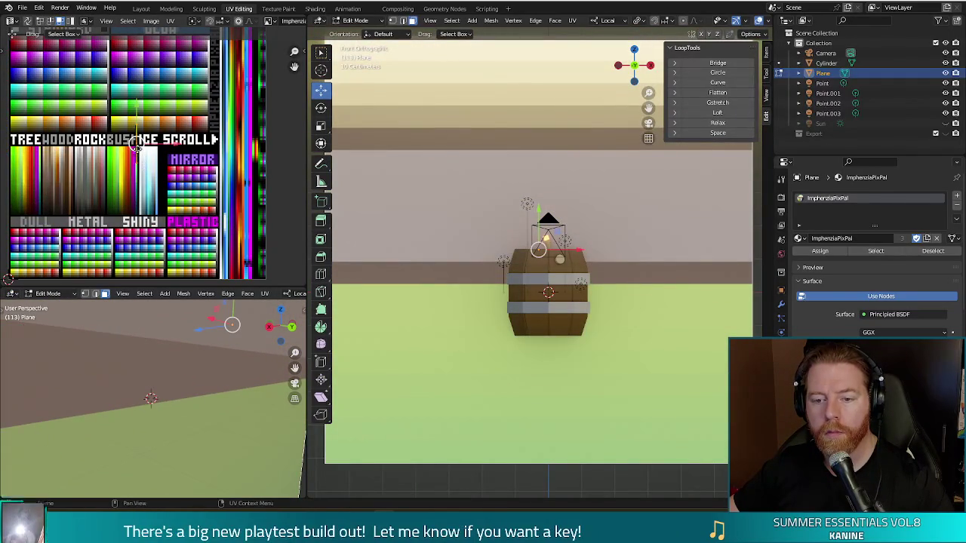
# Move the backdrop UVs onto the palette's orange tones and check test renders
pyautogui.press('g')
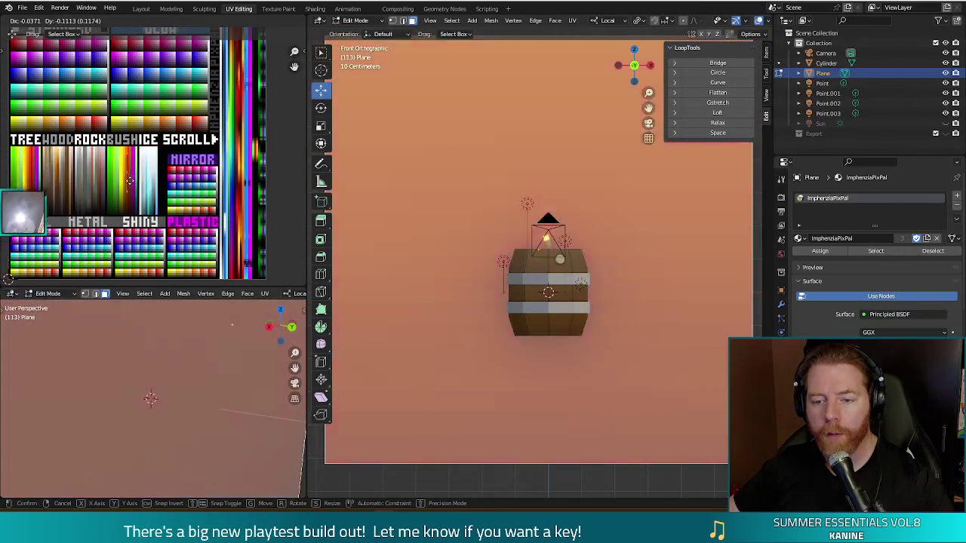
pyautogui.click(129, 184)
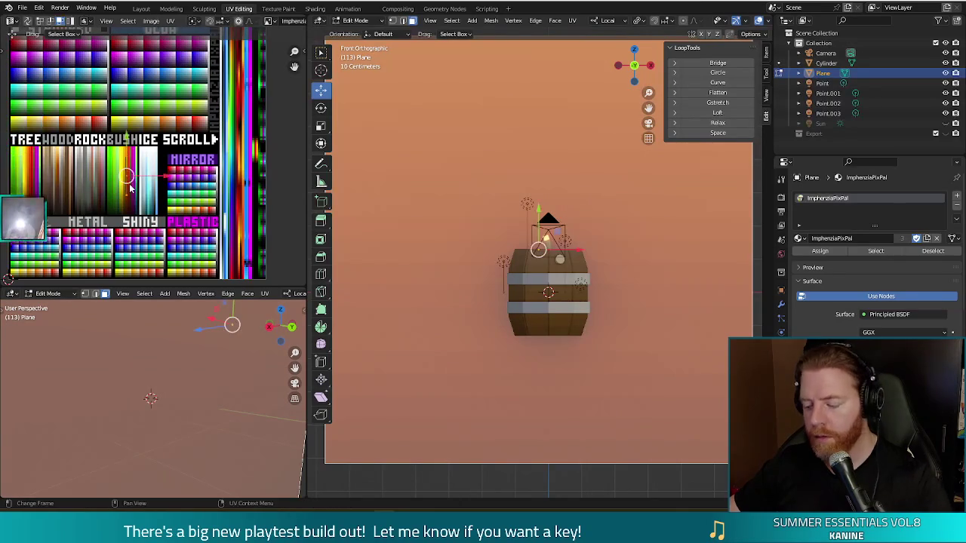
pyautogui.press('F12')
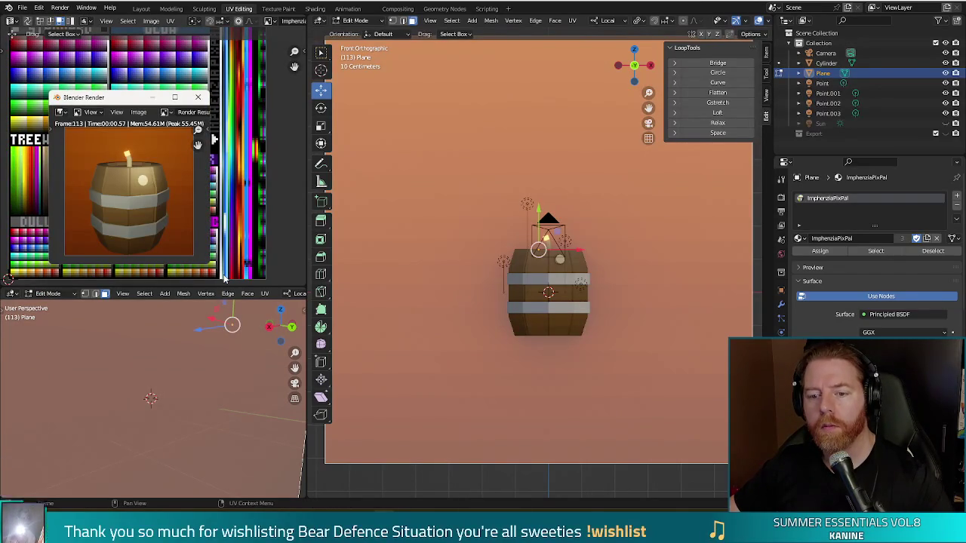
pyautogui.click(198, 96)
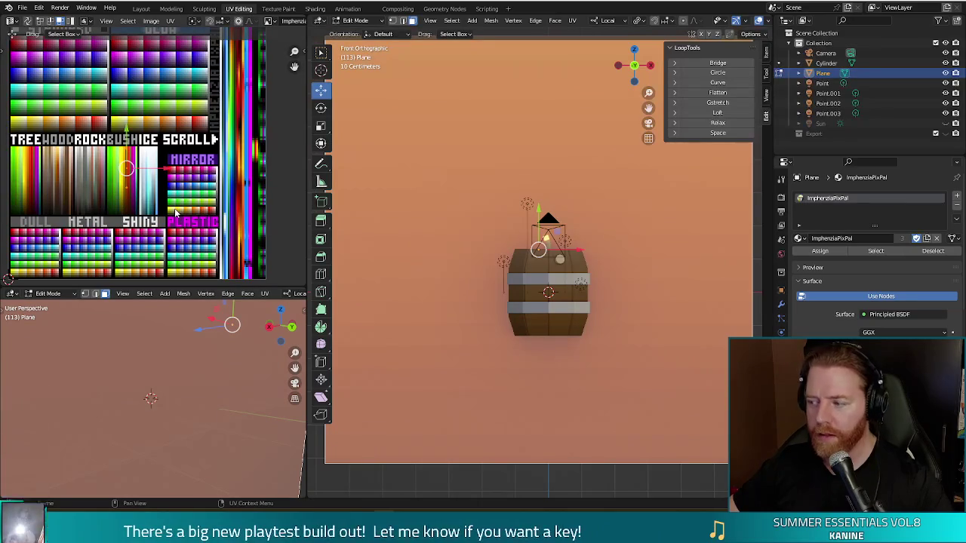
pyautogui.press('F12')
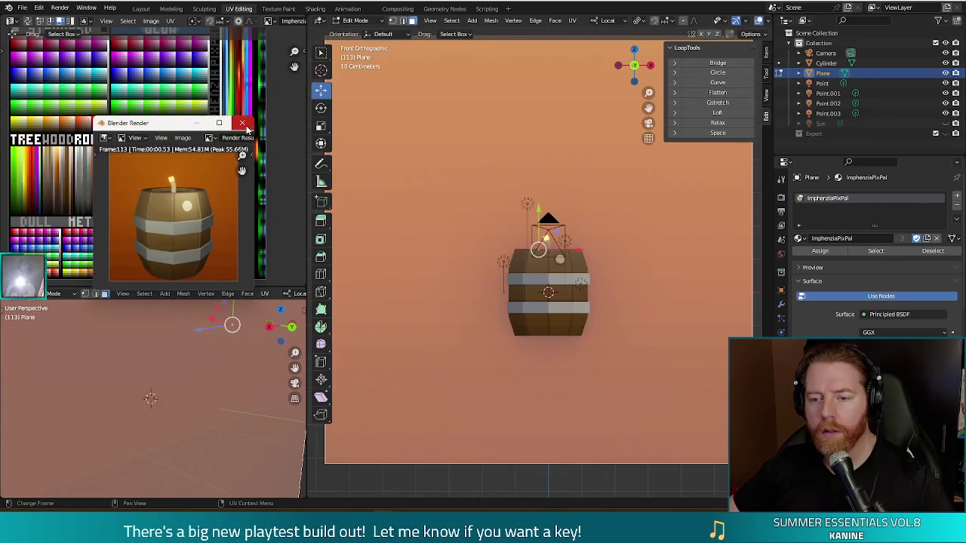
pyautogui.click(243, 123)
pyautogui.scroll(1, 140, 162)
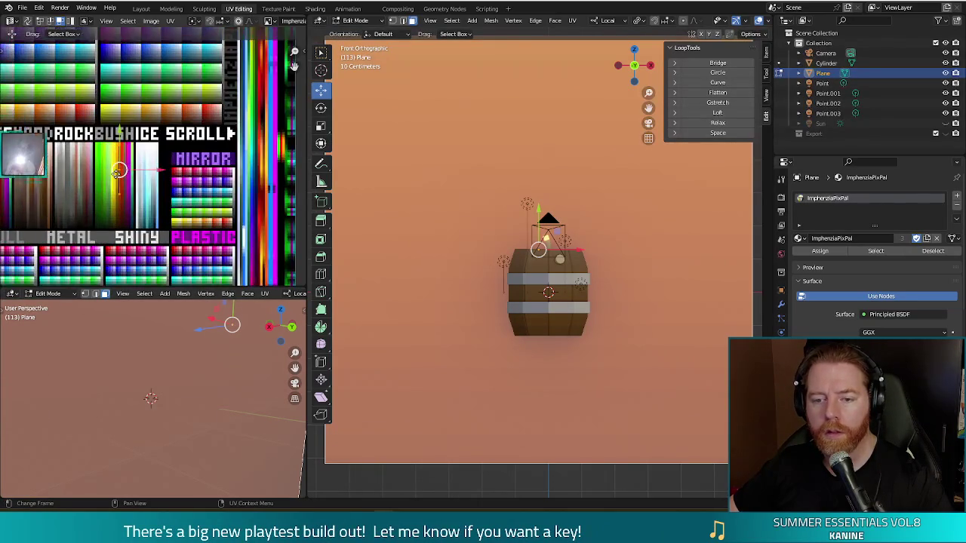
# Move the backdrop UVs onto yellow and compare test renders
pyautogui.press('g')
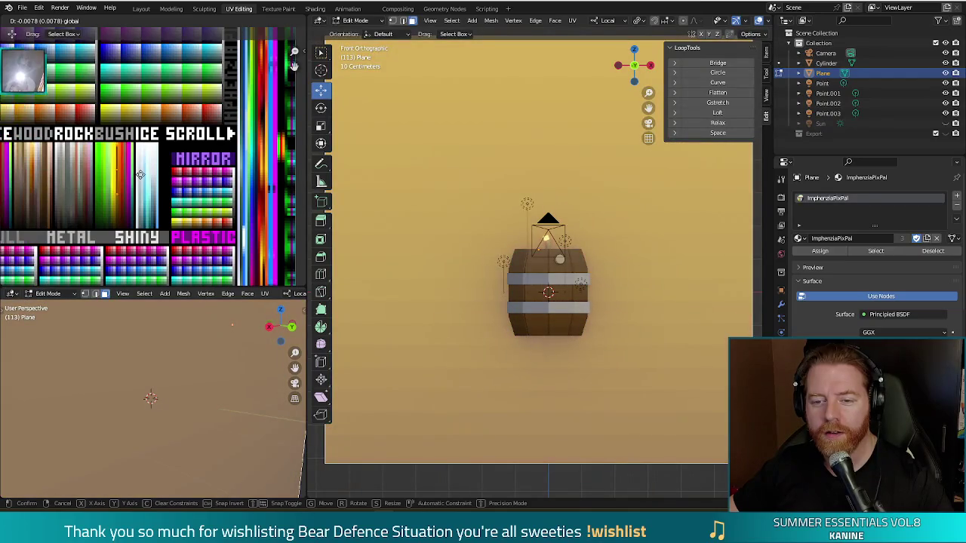
pyautogui.click(138, 172)
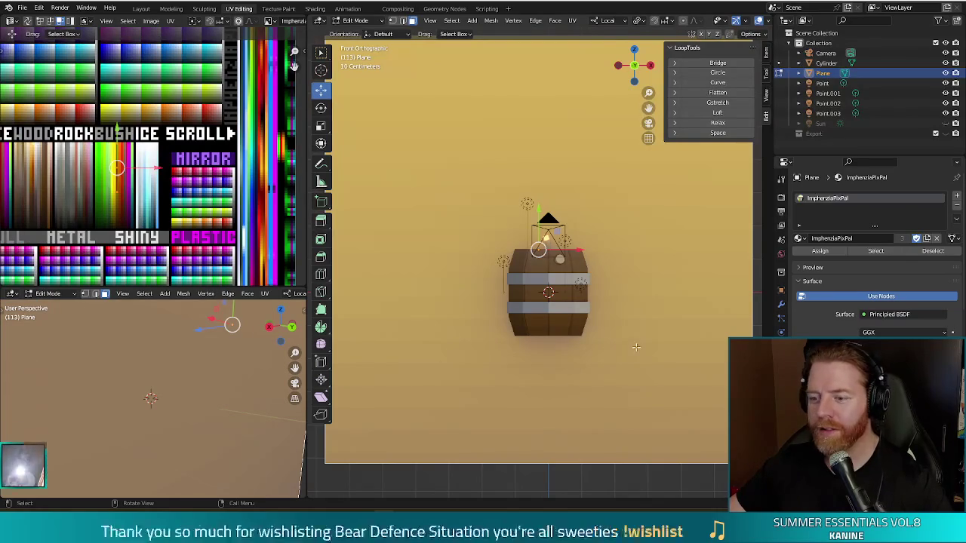
pyautogui.press('F12')
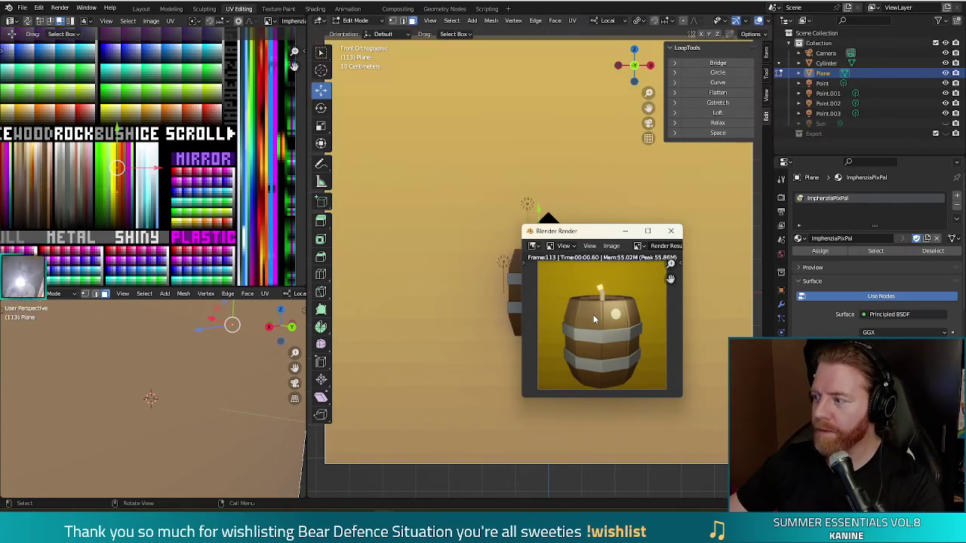
pyautogui.click(675, 233)
pyautogui.press('g')
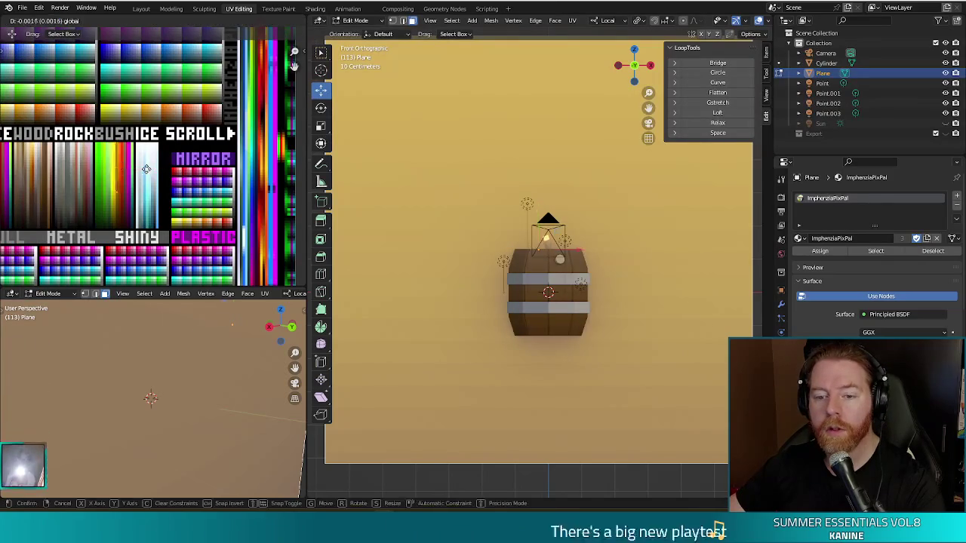
pyautogui.press('Escape')
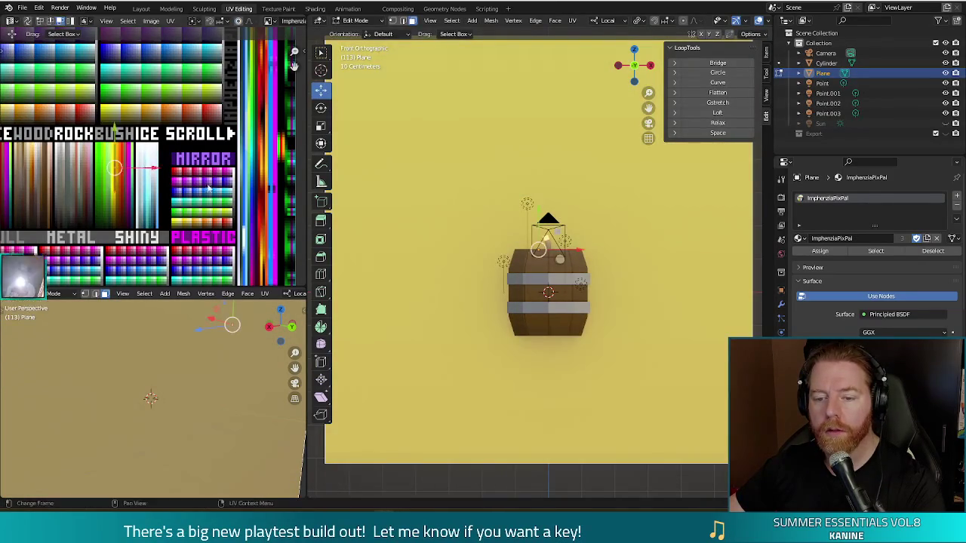
pyautogui.press('F12')
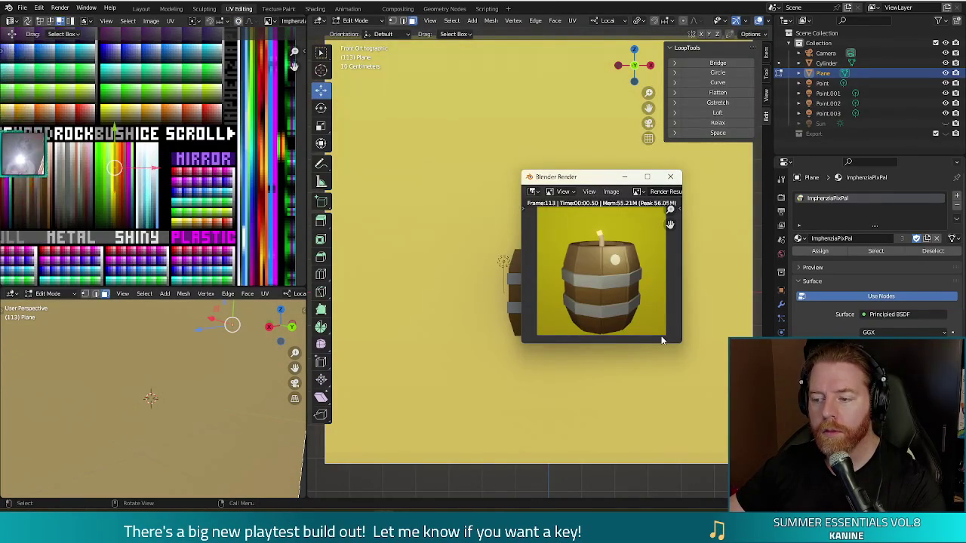
pyautogui.click(670, 177)
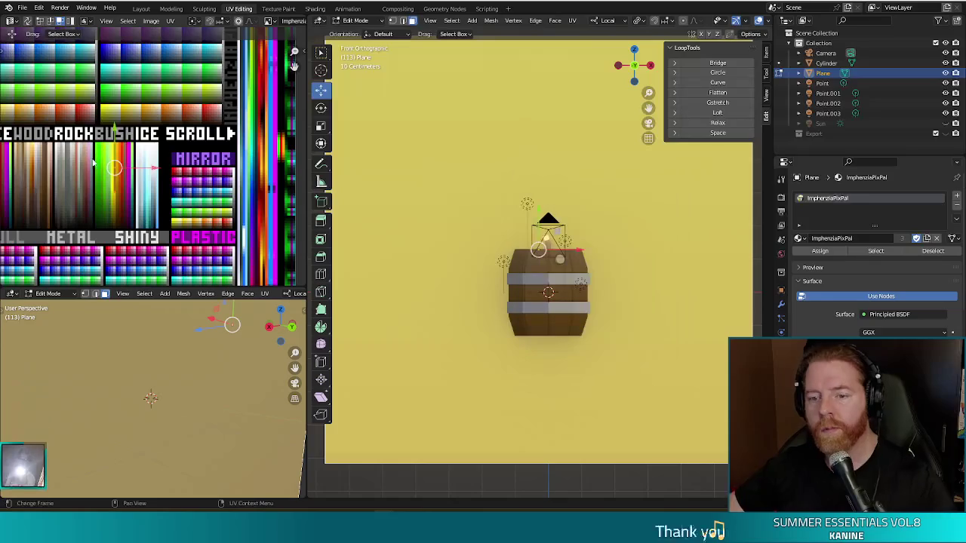
# Resize the backdrop UVs and slide them onto the tan palette tones, then test-render
pyautogui.moveTo(91, 130); pyautogui.dragTo(166, 156, button='middle')
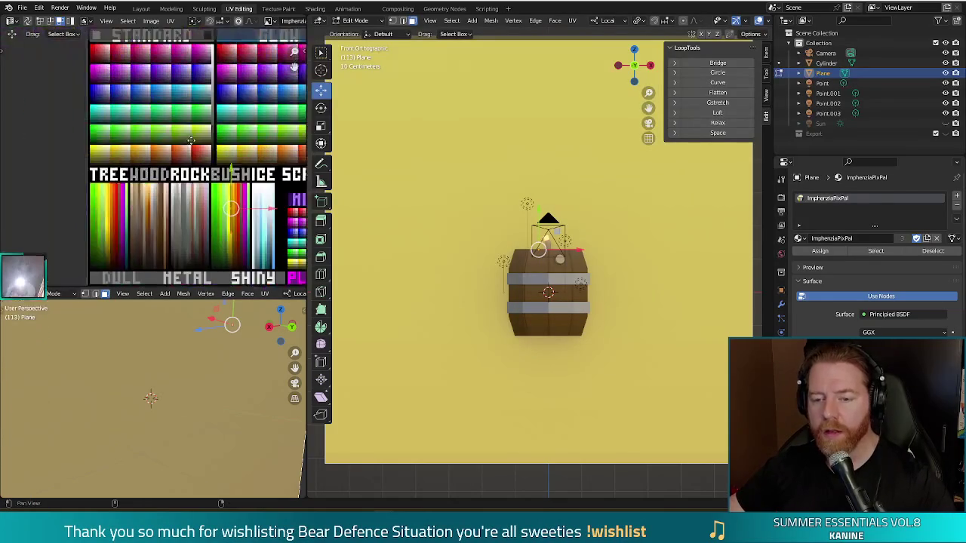
pyautogui.press('s')
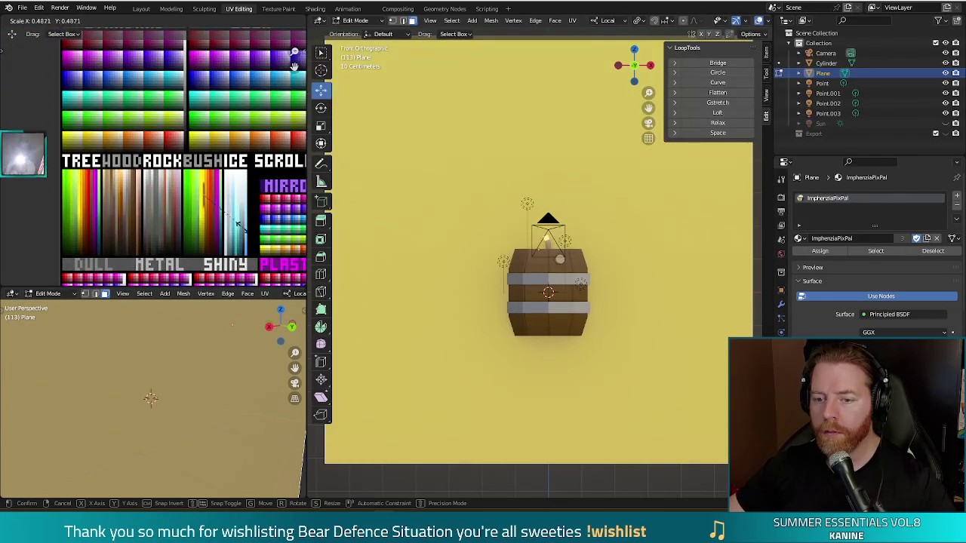
pyautogui.click(239, 223)
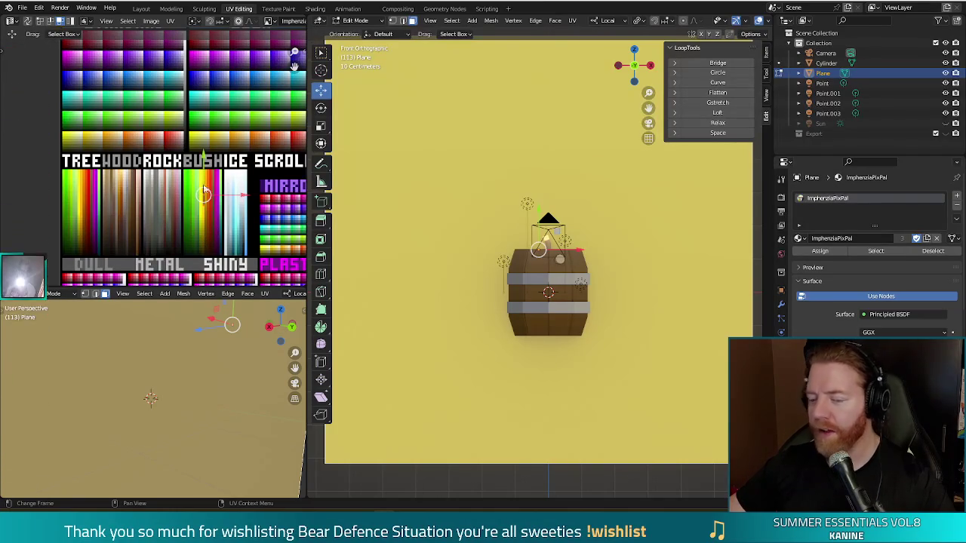
pyautogui.moveTo(204, 195); pyautogui.dragTo(130, 144)
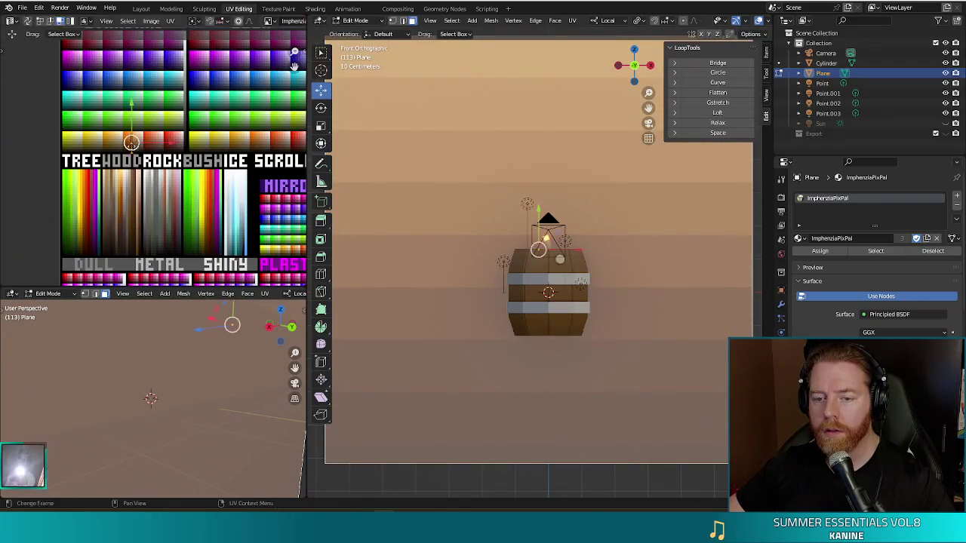
pyautogui.press('s')
pyautogui.press('g')
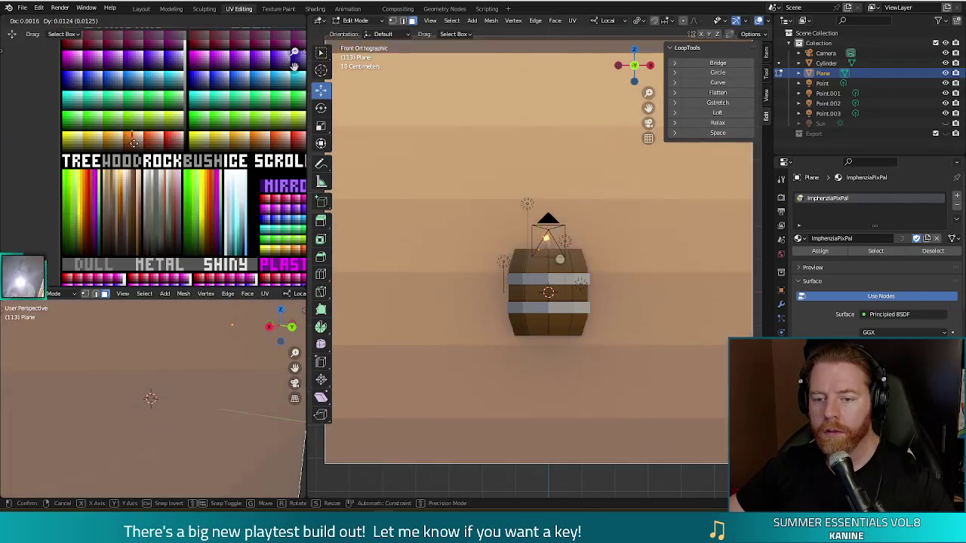
pyautogui.click(133, 144)
pyautogui.press('F12')
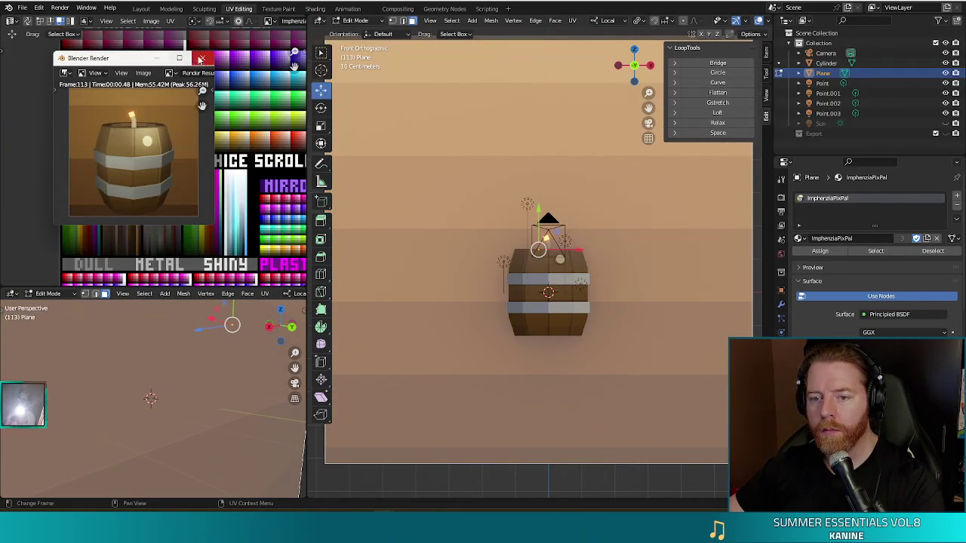
pyautogui.press('Escape')
# Nudge the backdrop UVs toward yellow, rendering after each move to compare
pyautogui.press('g')
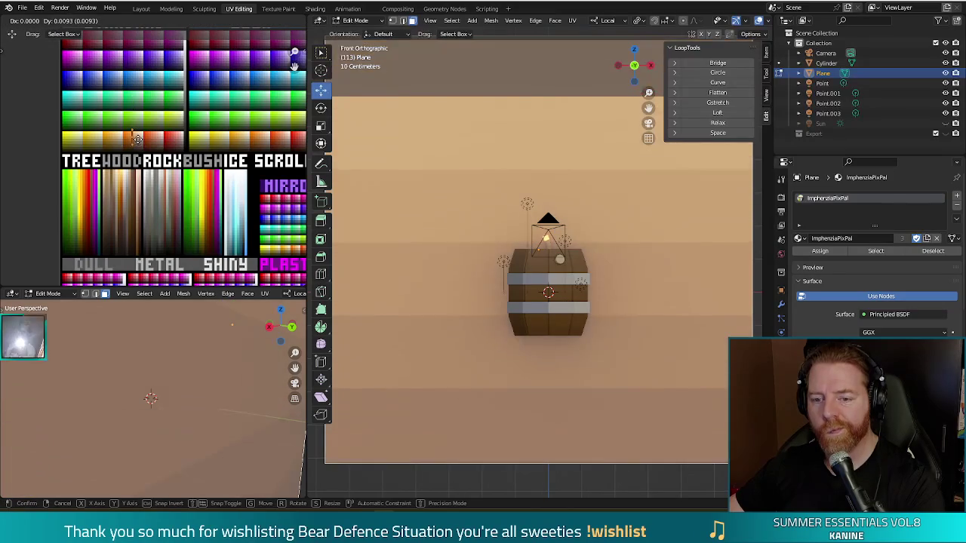
pyautogui.click(141, 136)
pyautogui.press('F12')
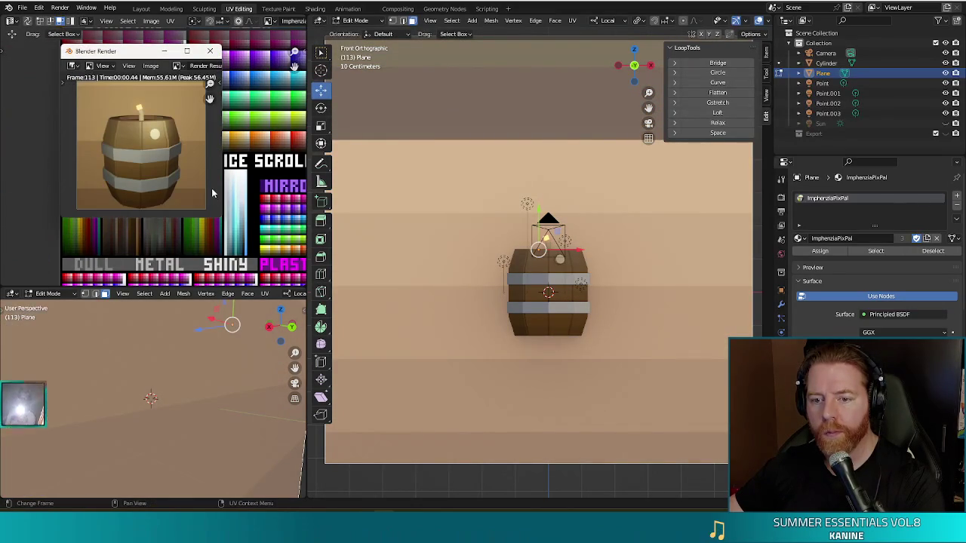
pyautogui.click(209, 51)
pyautogui.press('g')
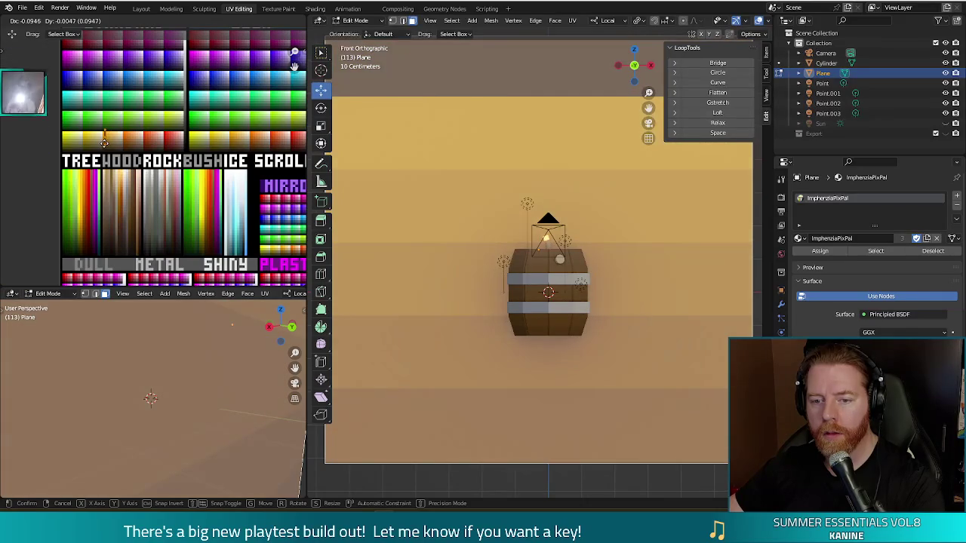
pyautogui.click(104, 141)
pyautogui.press('F12')
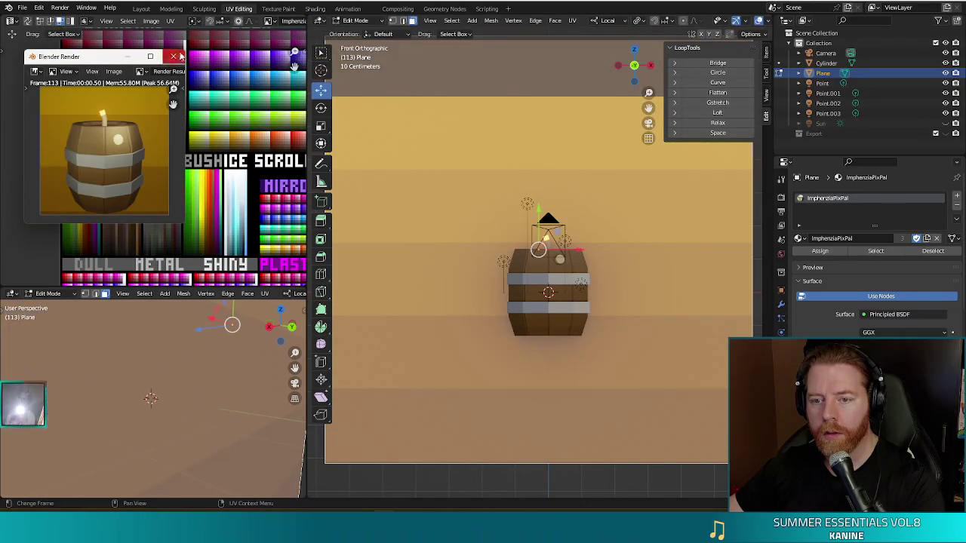
pyautogui.click(174, 56)
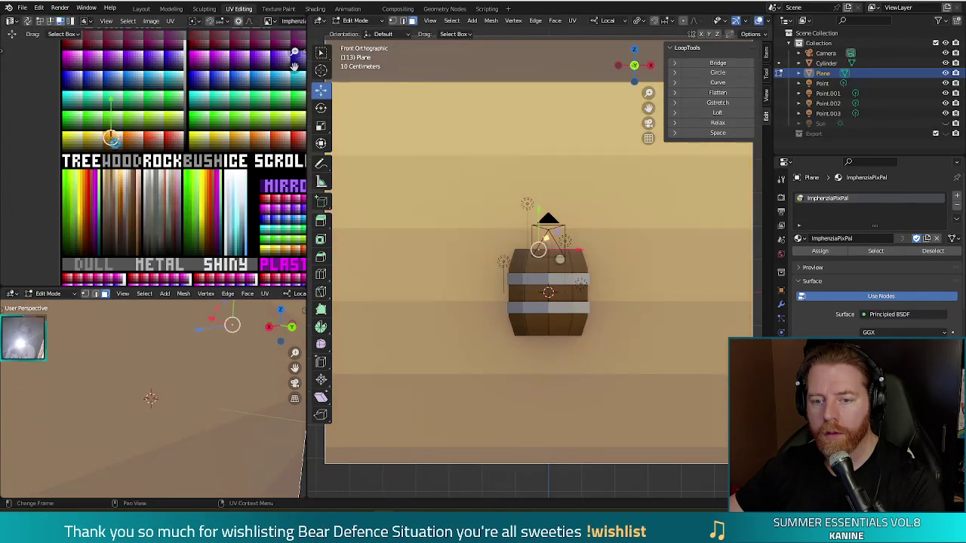
pyautogui.press('F12')
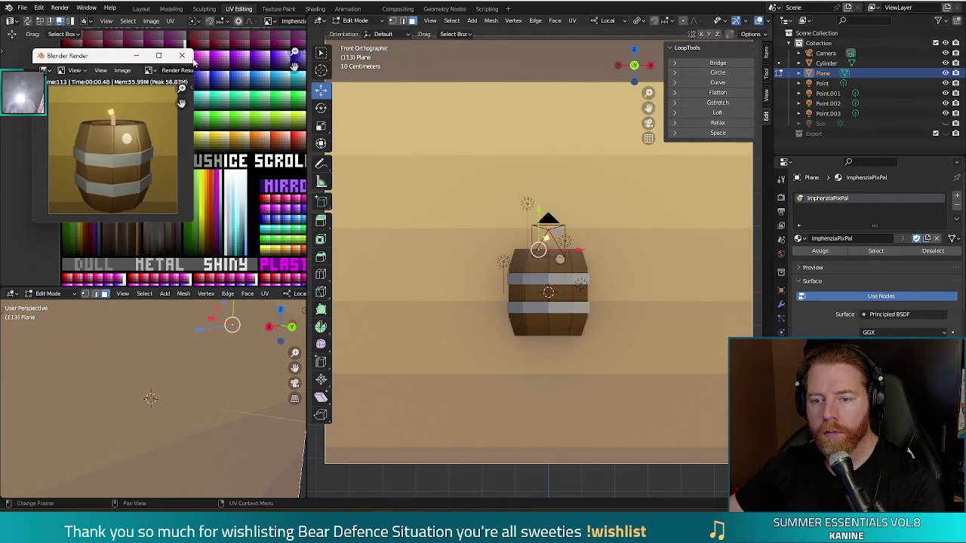
pyautogui.click(183, 56)
pyautogui.press('g')
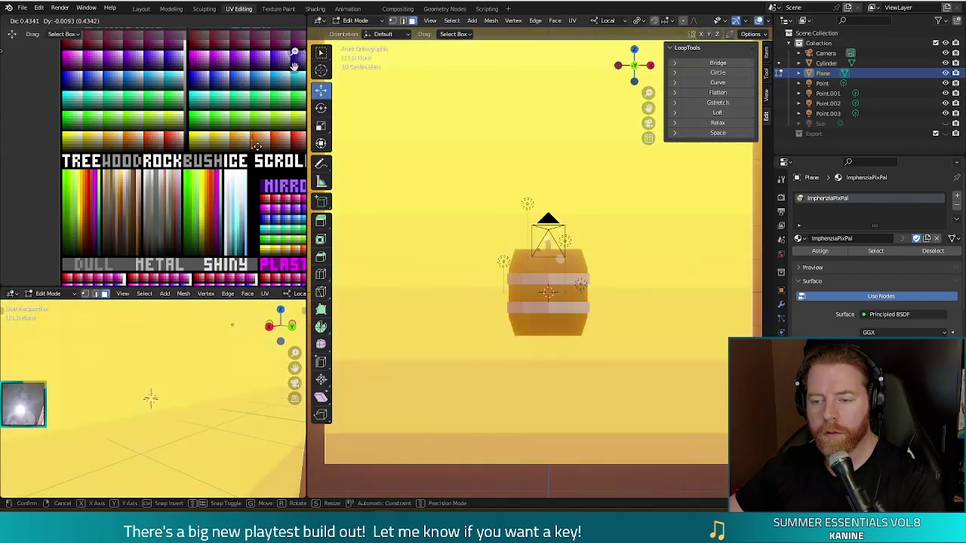
# Confirm the orange palette colour on the backdrop and compare it across three test renders
pyautogui.click(256, 146)
pyautogui.press('F12')
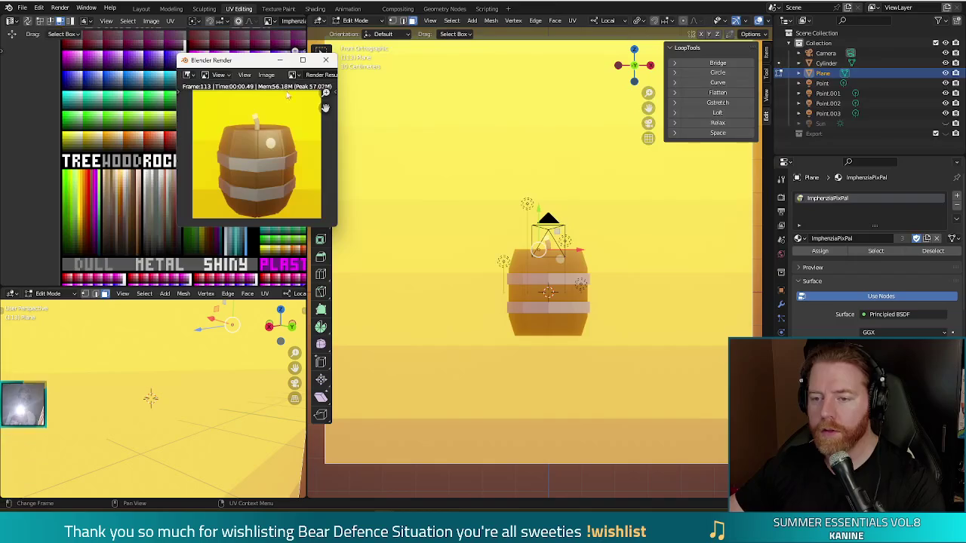
pyautogui.click(326, 61)
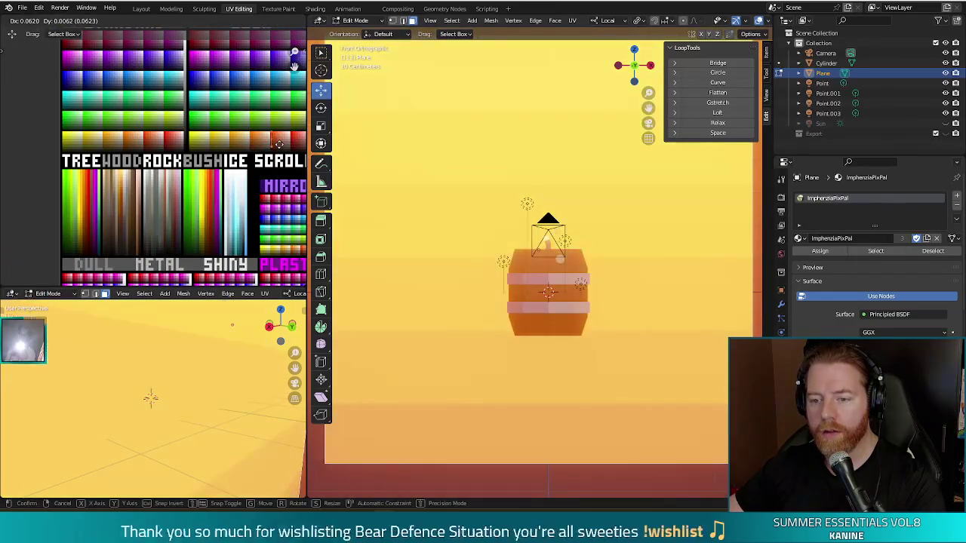
pyautogui.press('F12')
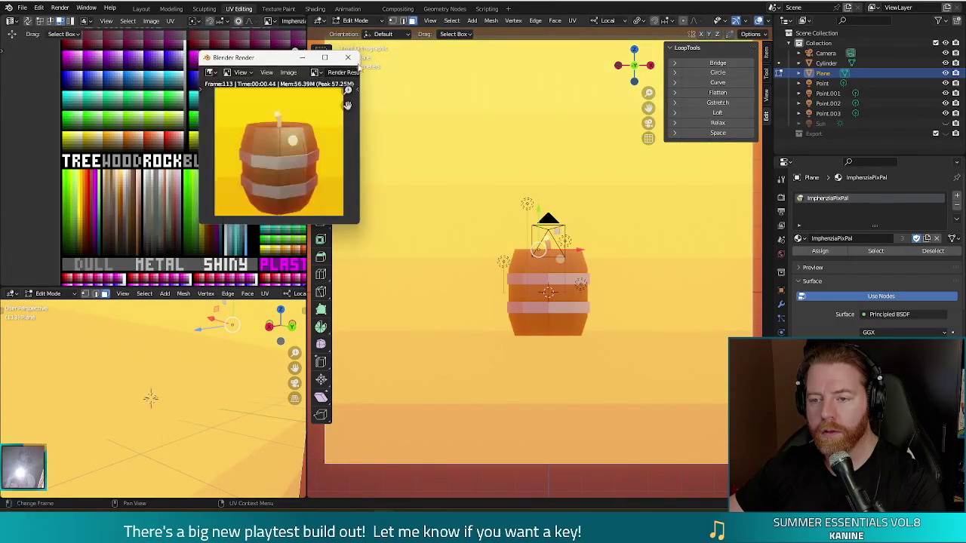
pyautogui.press('Escape')
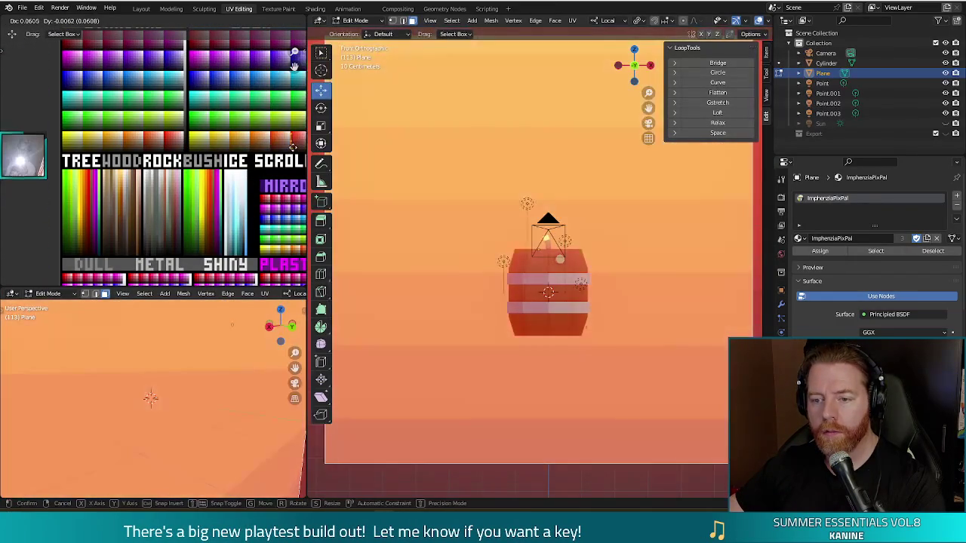
pyautogui.press('F12')
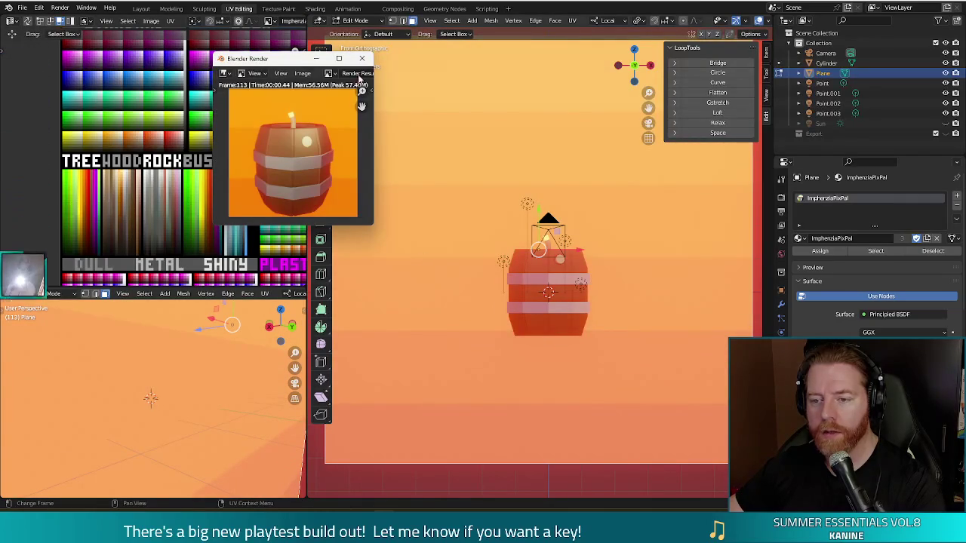
pyautogui.click(362, 58)
# Slide the backdrop plane's UVs to a new swatch and check it in a test render
pyautogui.press('g')
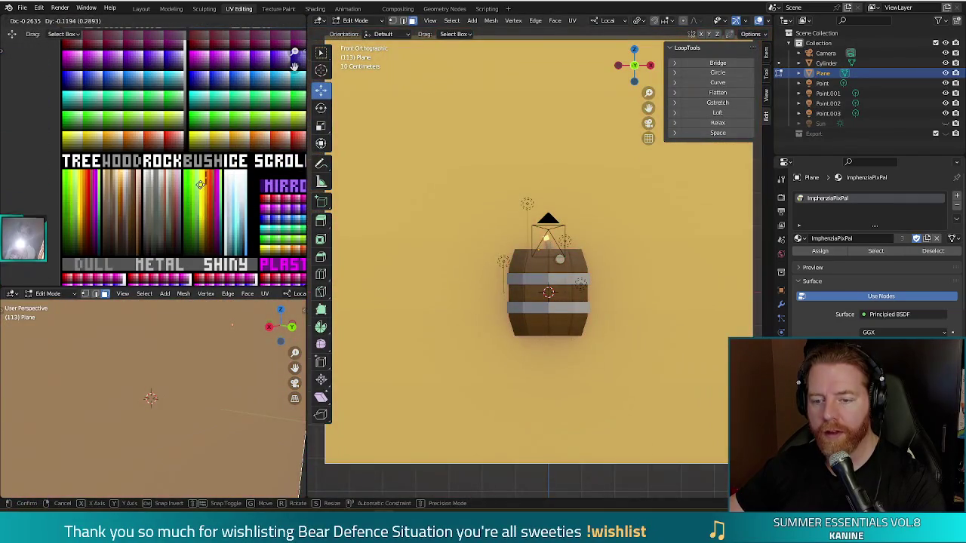
pyautogui.click(200, 183)
pyautogui.press('F12')
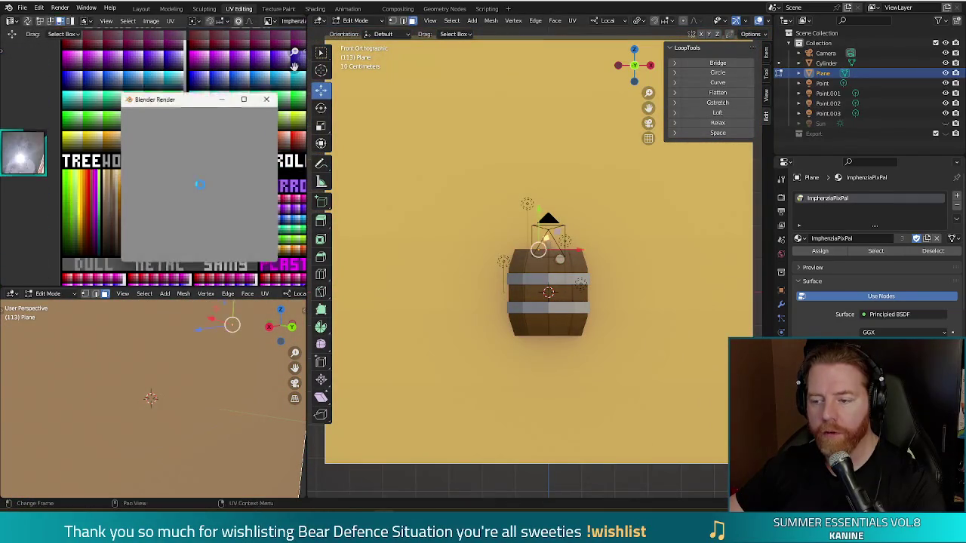
pyautogui.click(269, 98)
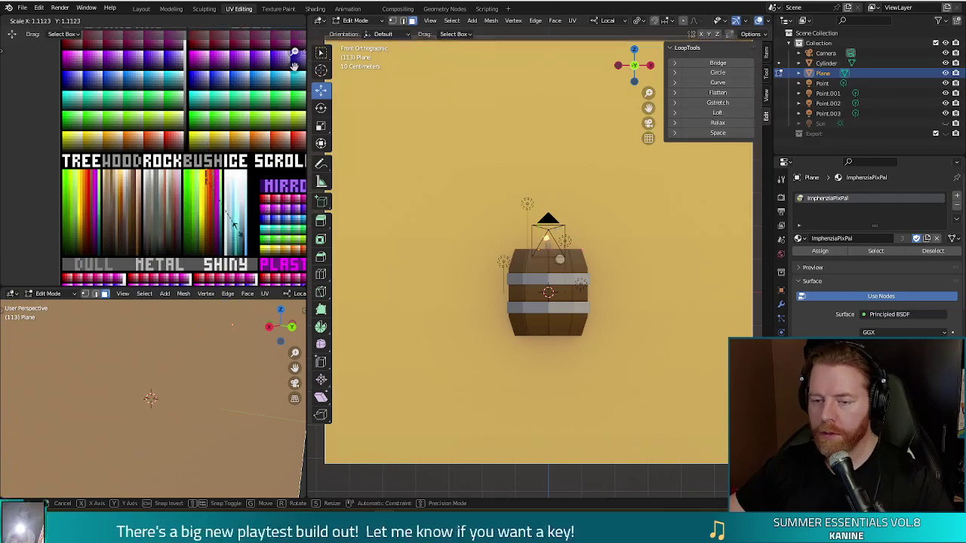
# Move the backdrop UVs onto the darker mustard swatch and confirm it with a test render
pyautogui.press('g')
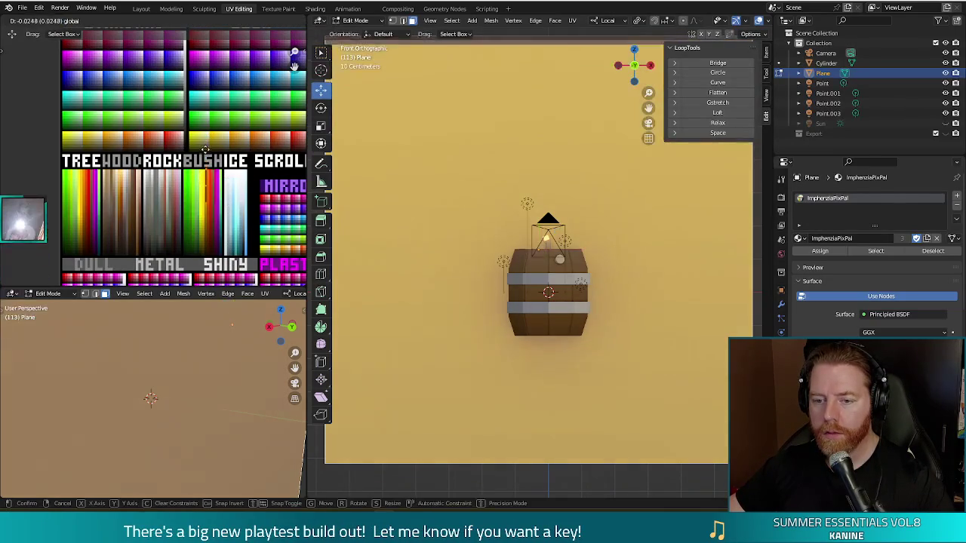
pyautogui.click(206, 151)
pyautogui.press('F12')
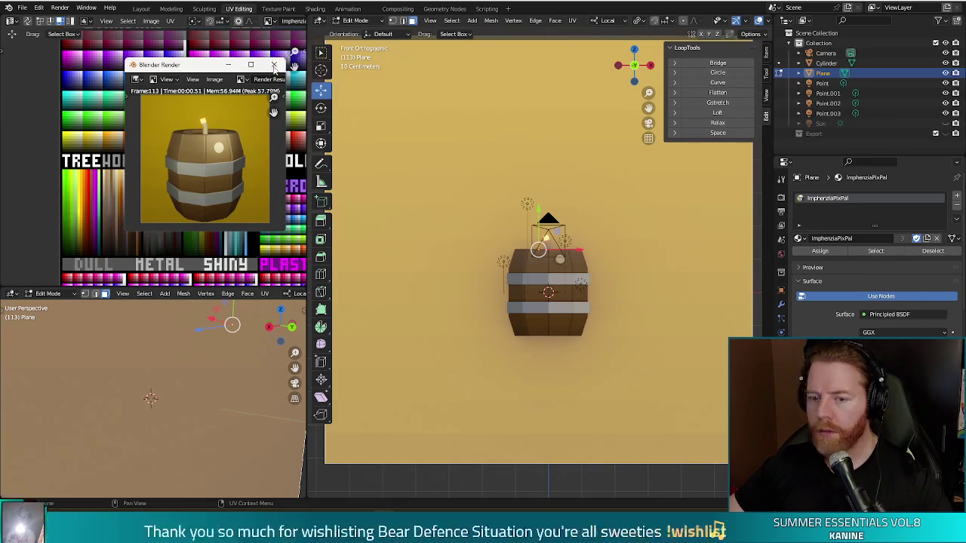
pyautogui.click(274, 65)
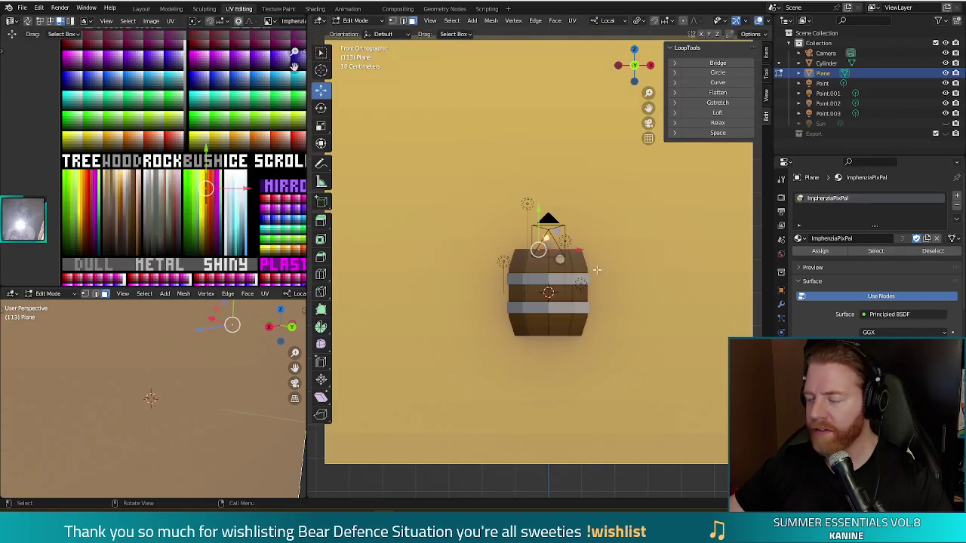
pyautogui.moveTo(579, 342); pyautogui.dragTo(446, 269, button='middle')
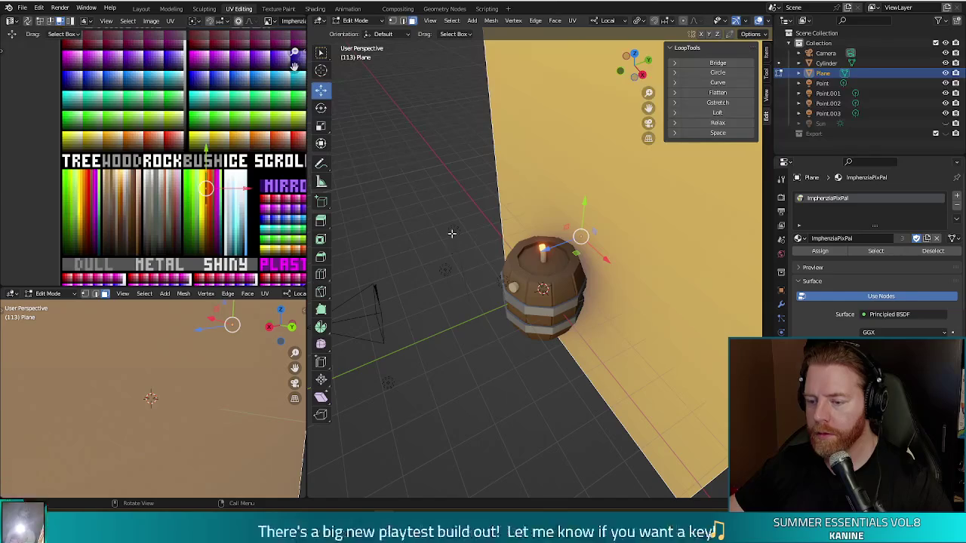
# Leave the plane's Edit Mode and move the first Point light to a new spot
pyautogui.click(478, 428)
pyautogui.press('Tab')
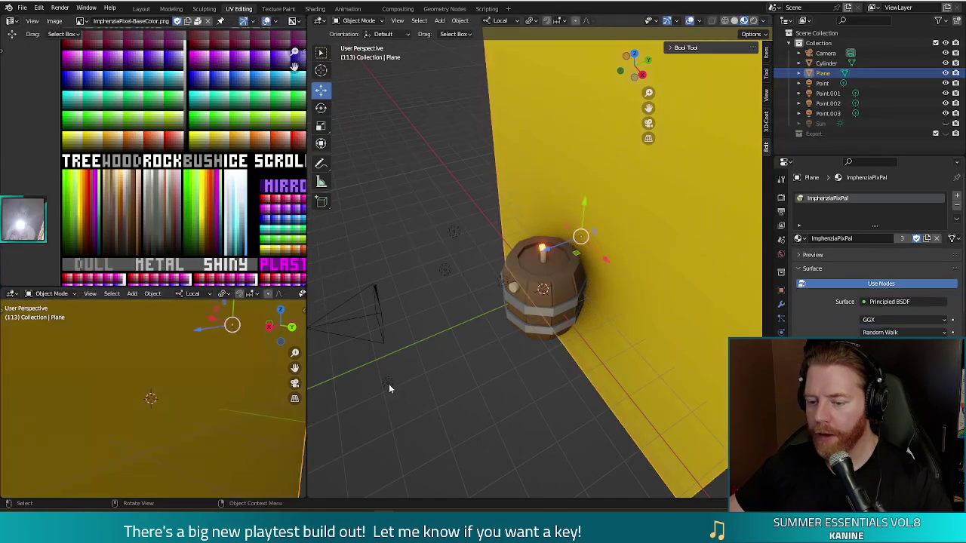
pyautogui.click(388, 383)
pyautogui.moveTo(374, 413); pyautogui.dragTo(565, 407)
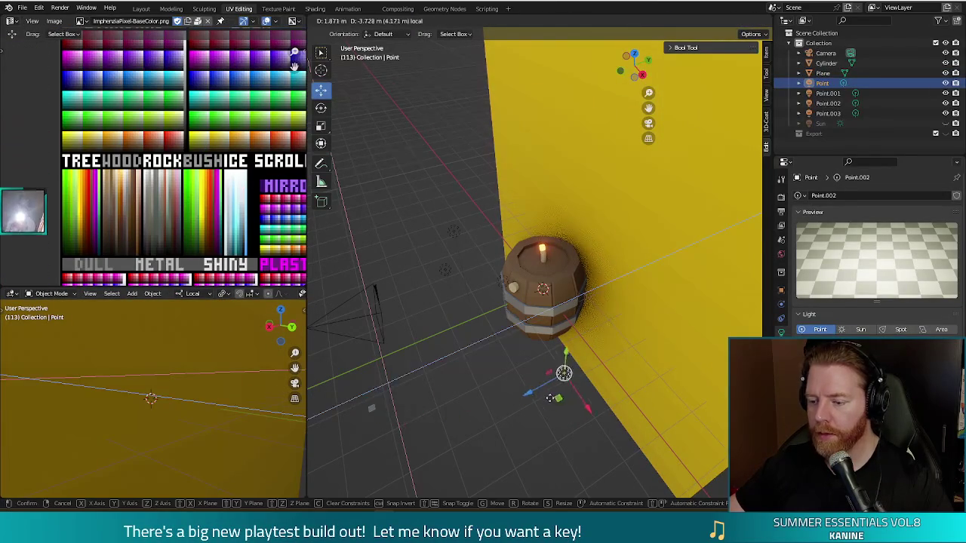
pyautogui.moveTo(494, 313)
pyautogui.mouseDown(button='middle')
pyautogui.moveTo(533, 321)
pyautogui.moveTo(512, 403)
pyautogui.mouseUp(button='middle')
# Select Point.002, Point.001 and Point.003, moving Point.003 upward beside the barrel
pyautogui.click(546, 292)
pyautogui.click(448, 289)
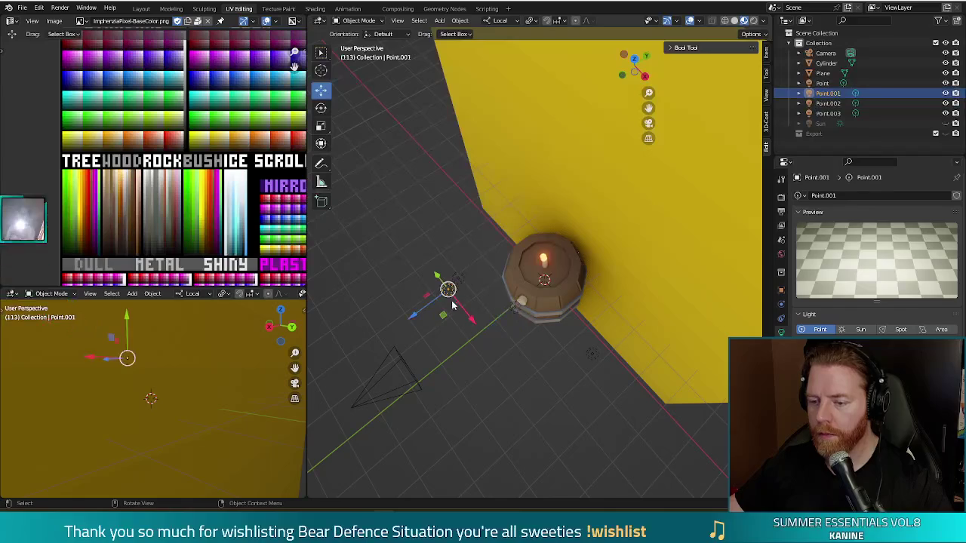
pyautogui.moveTo(442, 318); pyautogui.dragTo(500, 230, button='middle')
pyautogui.click(500, 227)
pyautogui.moveTo(455, 280)
pyautogui.mouseDown(button='middle')
pyautogui.moveTo(519, 330)
pyautogui.moveTo(491, 286)
pyautogui.mouseUp(button='middle')
pyautogui.press('g')
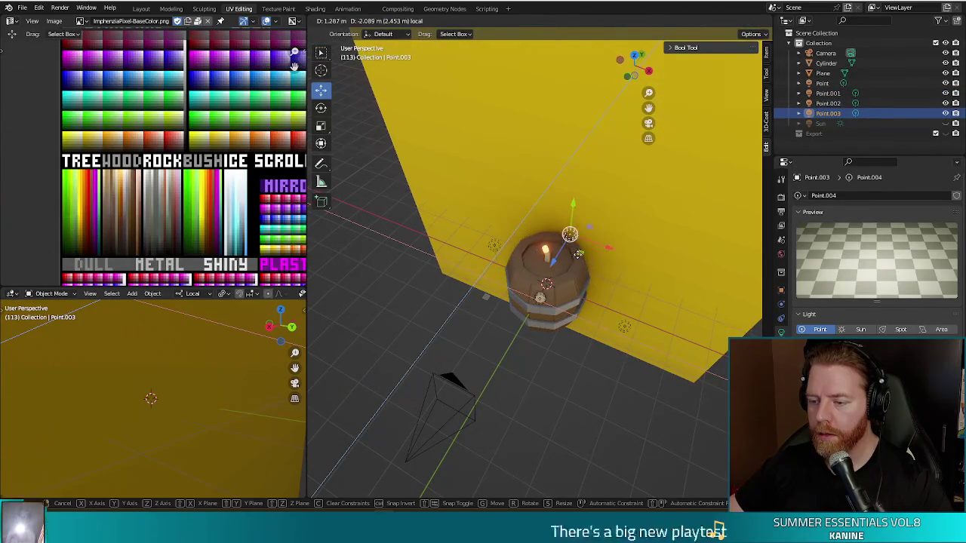
pyautogui.click(584, 247)
# Test-render the new lighting, then put the backdrop plane back into Edit Mode
pyautogui.press('F12')
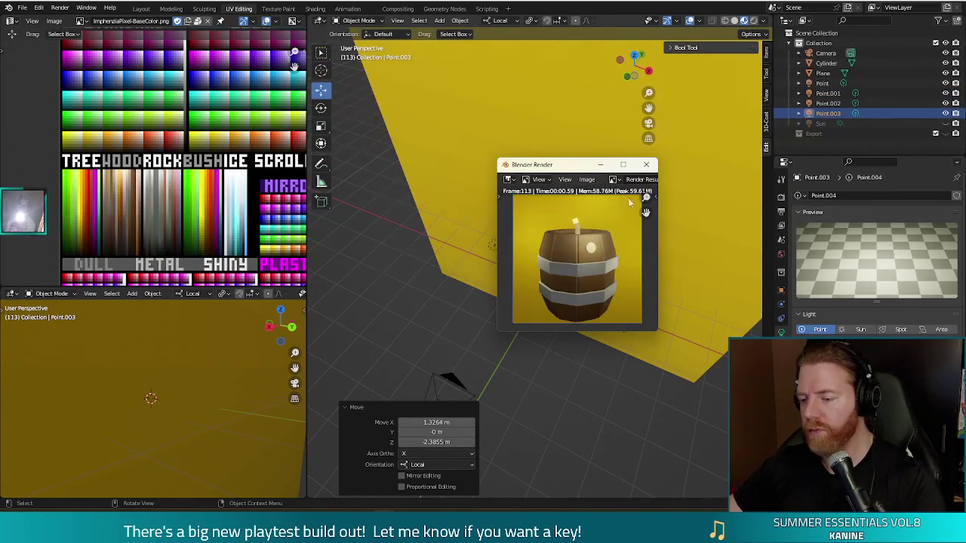
pyautogui.click(647, 164)
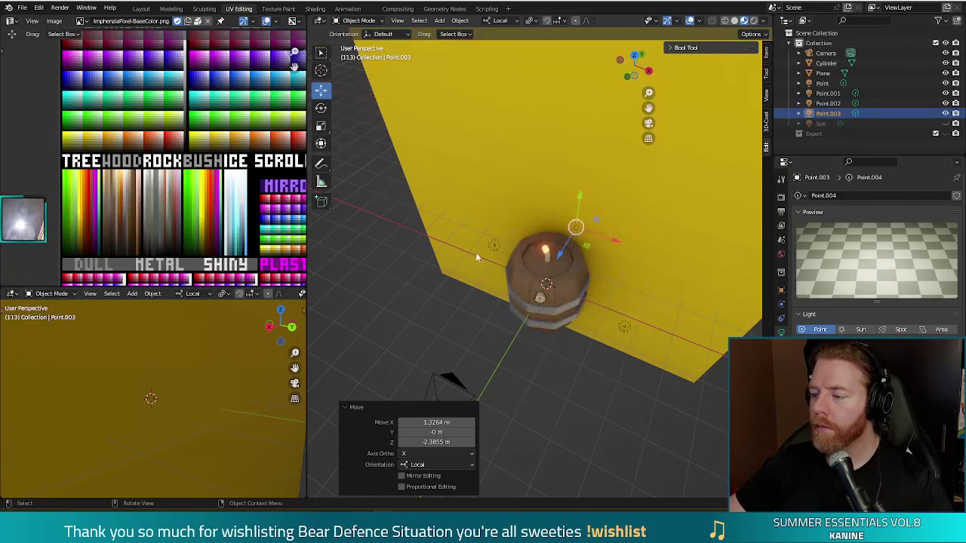
pyautogui.moveTo(552, 217); pyautogui.dragTo(663, 221, button='middle')
pyautogui.click(664, 221)
pyautogui.press('Tab')
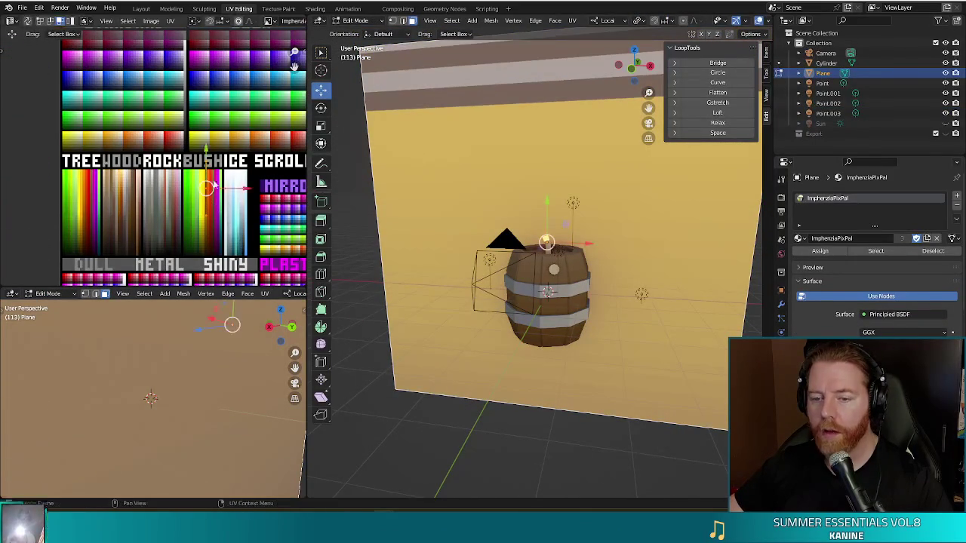
# Move the backdrop UVs to a brighter yellow swatch, test-render, and return to Object Mode on the barrel
pyautogui.press('g')
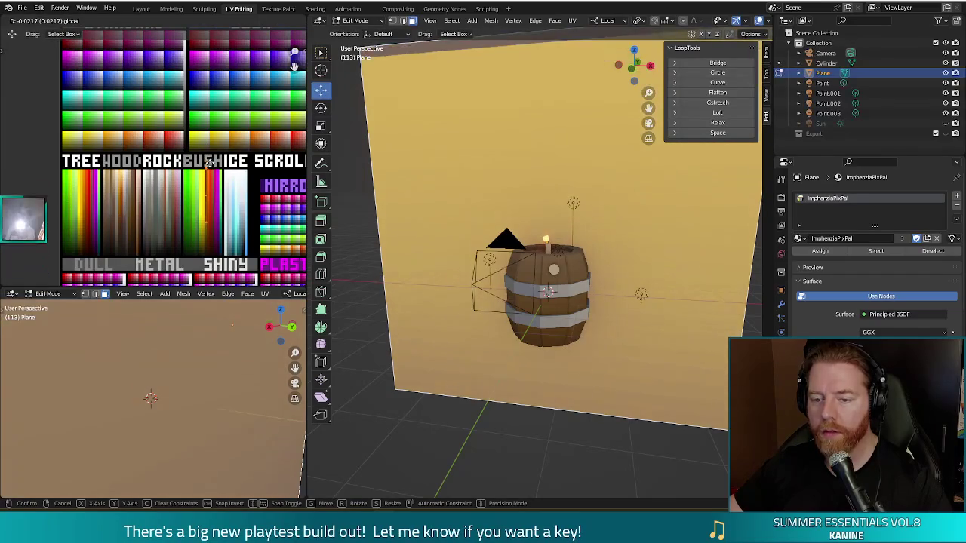
pyautogui.click(210, 167)
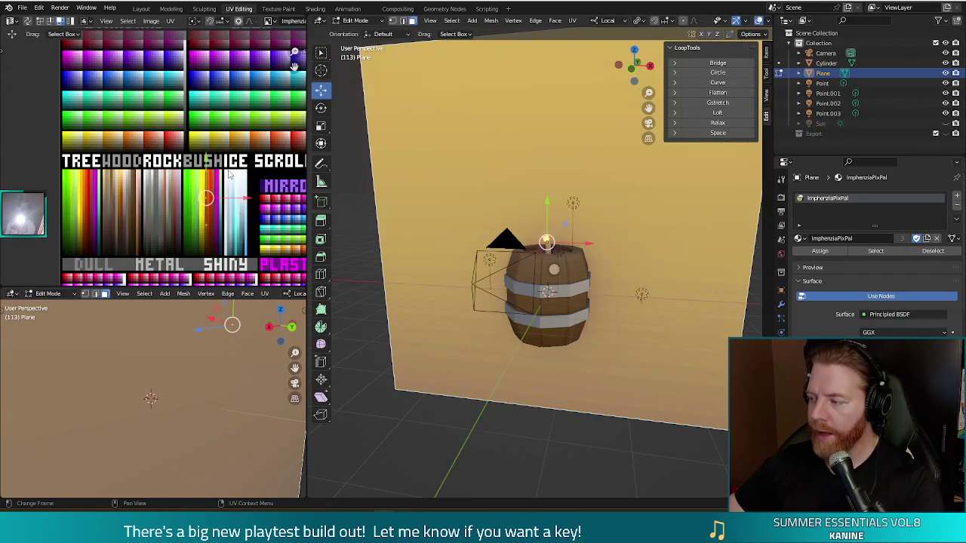
pyautogui.press('F12')
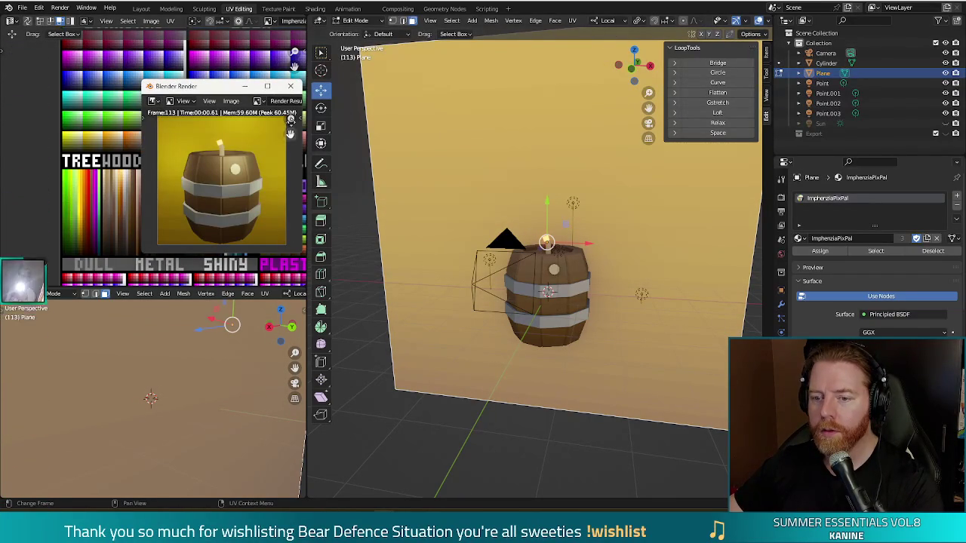
pyautogui.press('F11')
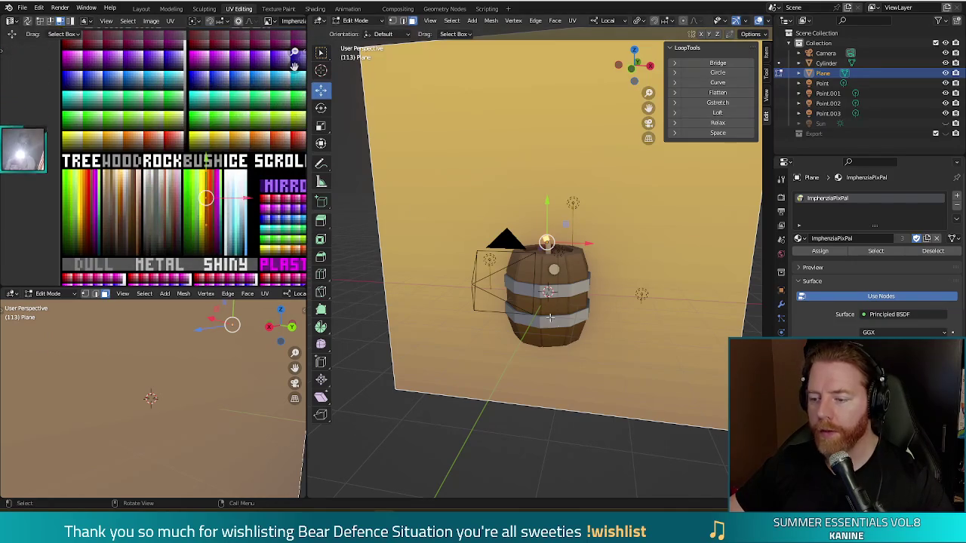
pyautogui.press('Tab')
pyautogui.click(562, 306)
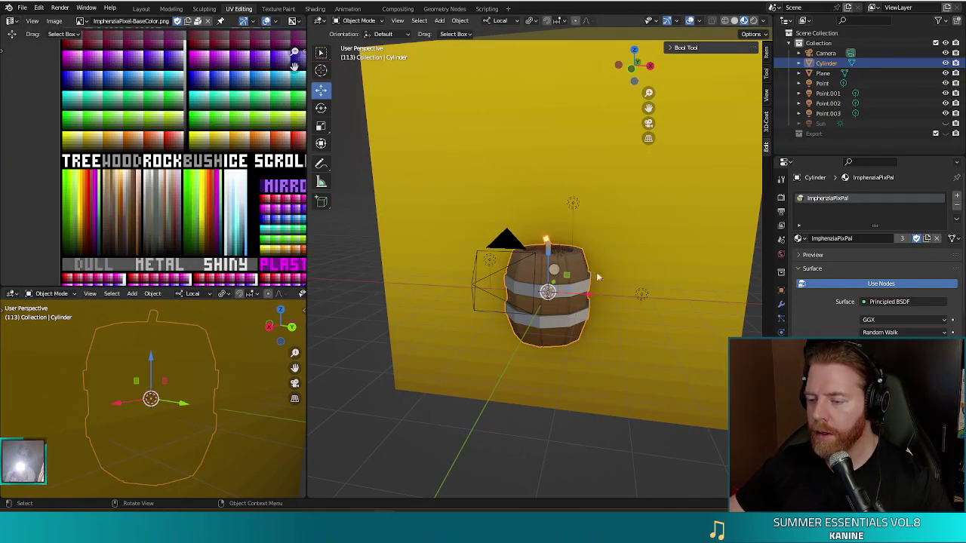
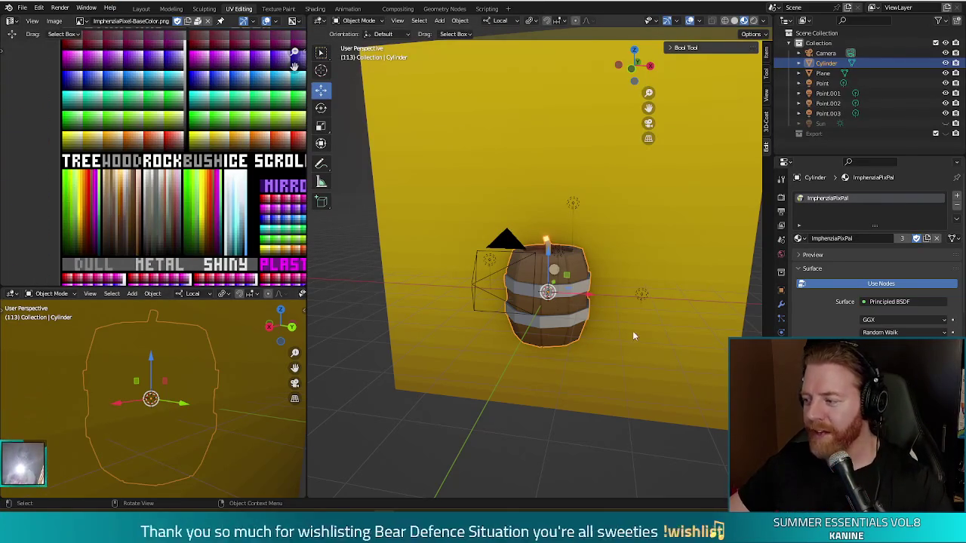
# Switch the barrel into Edit Mode and zoom in closer on it
pyautogui.moveTo(630, 340); pyautogui.dragTo(626, 336, button='middle')
pyautogui.press('Tab')
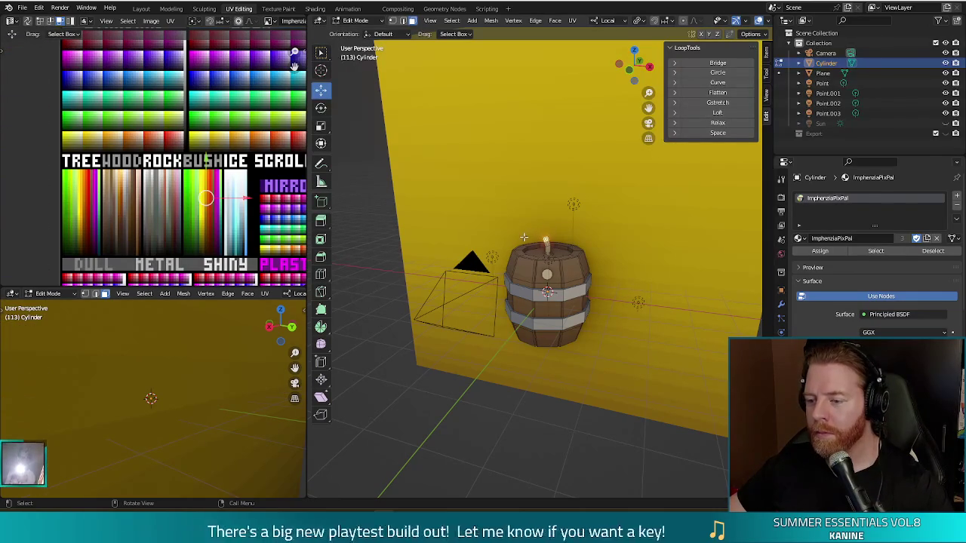
pyautogui.scroll(1, 523, 237)
pyautogui.scroll(1, 522, 230)
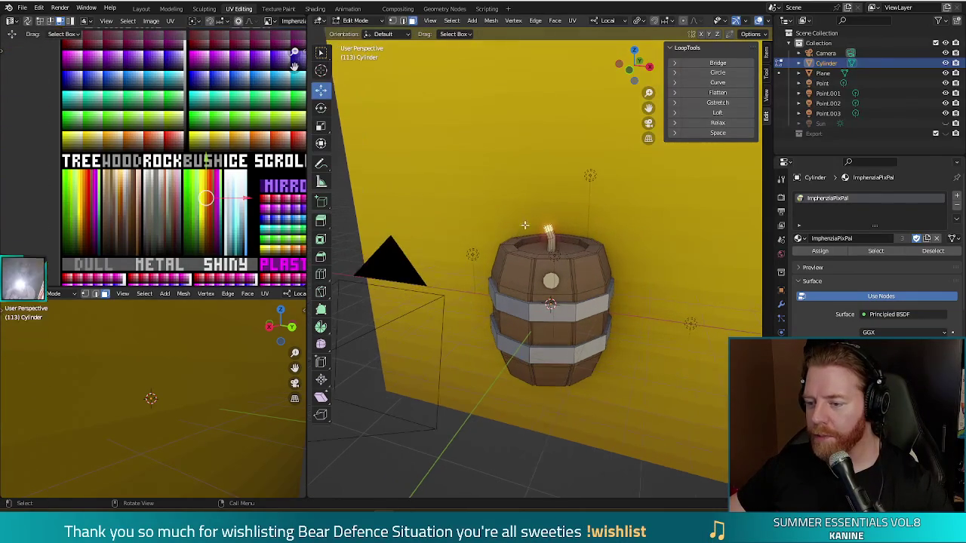
pyautogui.moveTo(522, 228); pyautogui.dragTo(517, 198, button='middle')
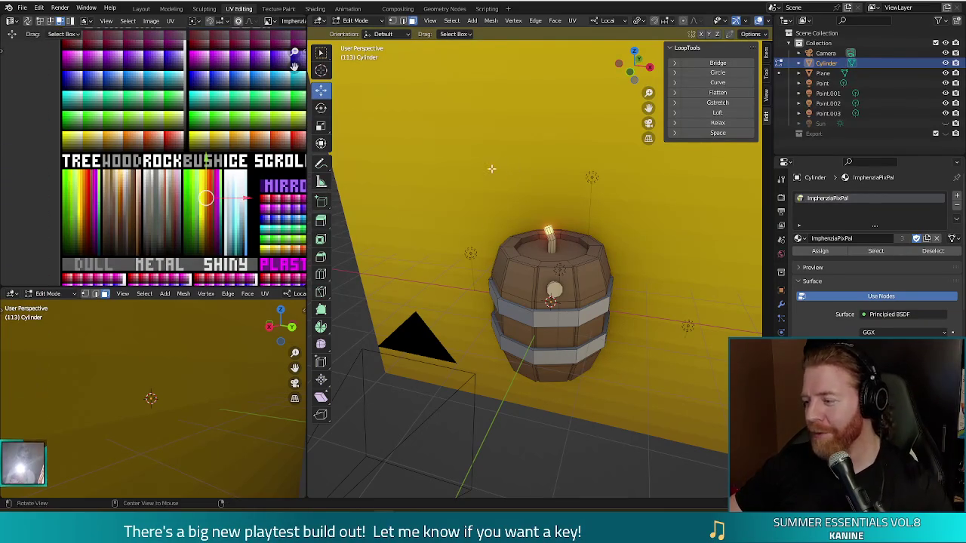
pyautogui.moveTo(515, 172); pyautogui.dragTo(484, 177, button='middle')
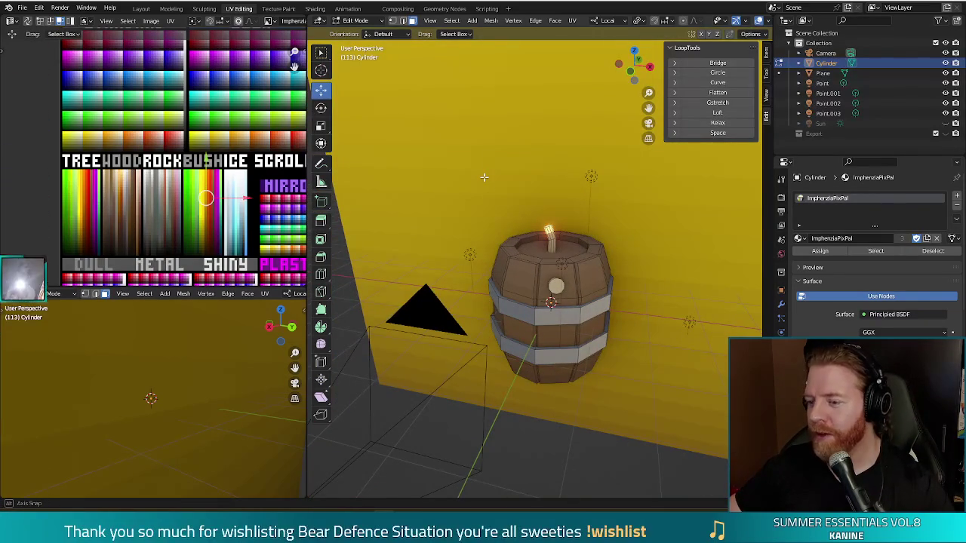
pyautogui.moveTo(484, 177); pyautogui.dragTo(494, 172, button='middle')
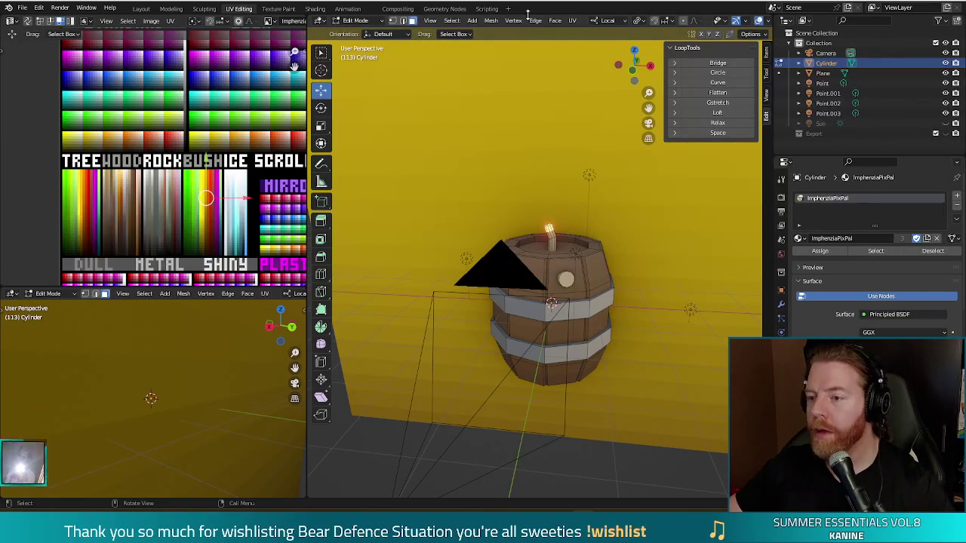
# Add a circle mesh and raise it above the barrel
pyautogui.click(474, 20)
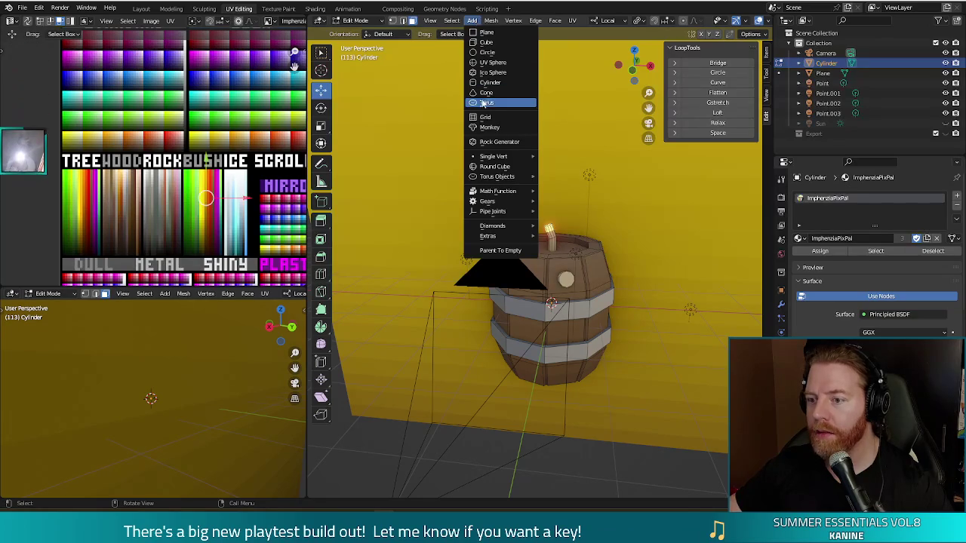
pyautogui.click(489, 52)
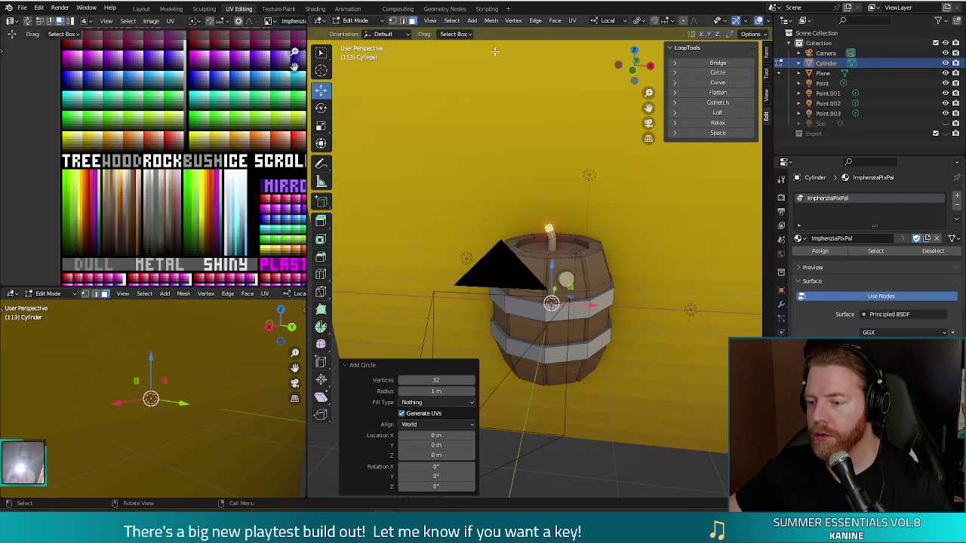
pyautogui.moveTo(557, 269); pyautogui.dragTo(549, 176)
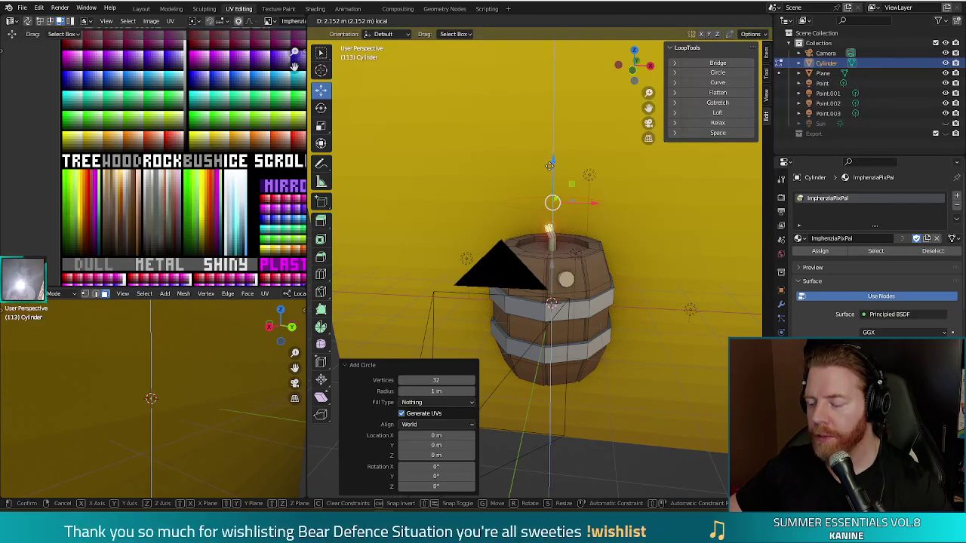
pyautogui.moveTo(677, 189); pyautogui.dragTo(667, 268, button='middle')
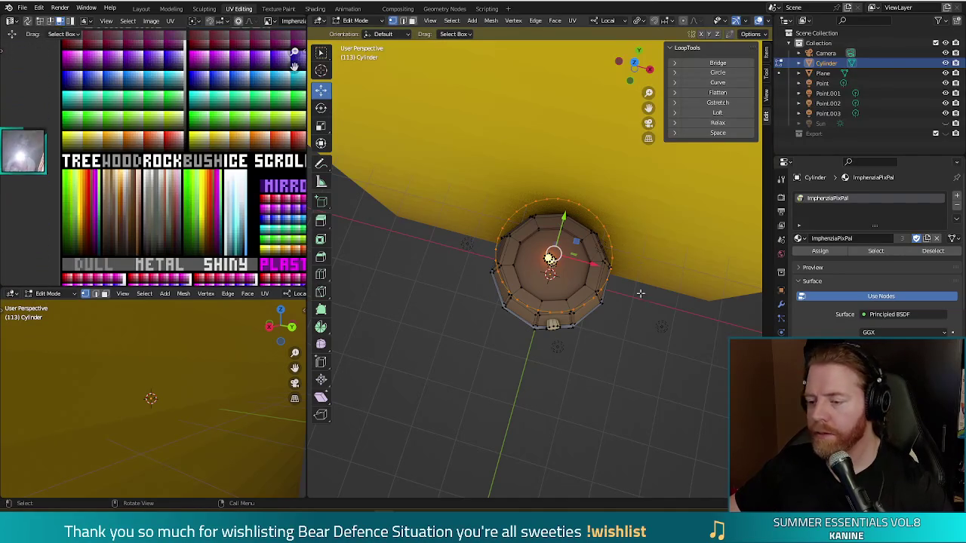
pyautogui.moveTo(640, 258); pyautogui.dragTo(678, 289, button='middle')
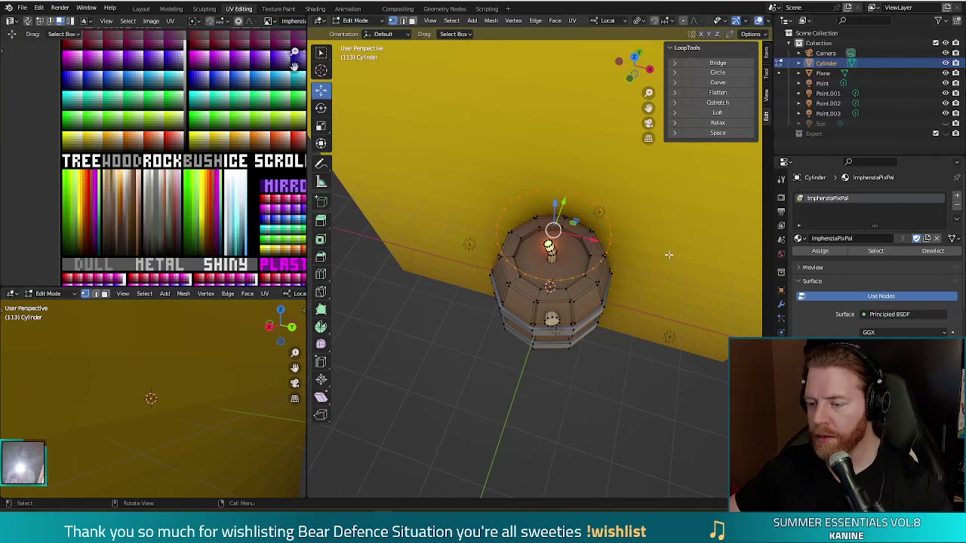
pyautogui.moveTo(662, 243); pyautogui.dragTo(666, 223, button='middle')
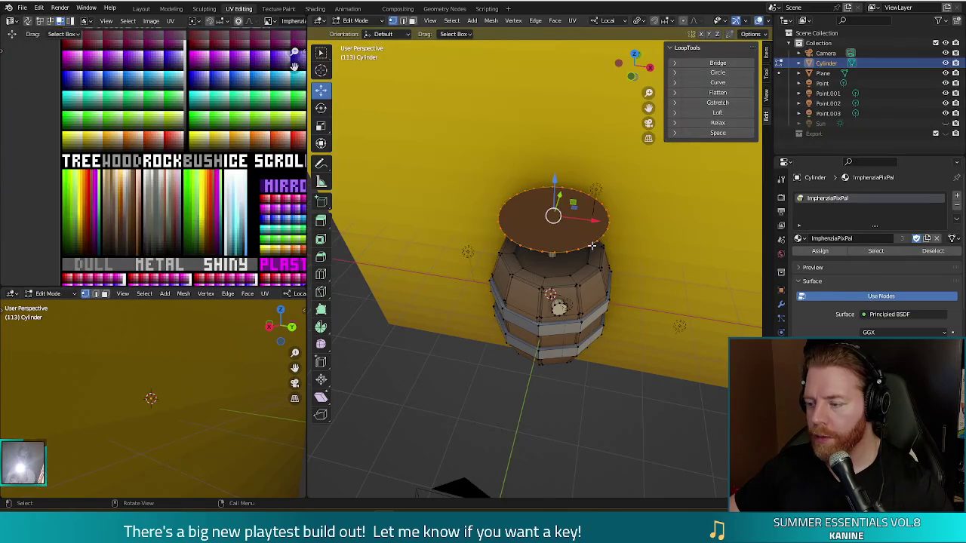
# Use Checker Deselect on the circle, then scale alternate vertices inward to form a star
pyautogui.press('F3')
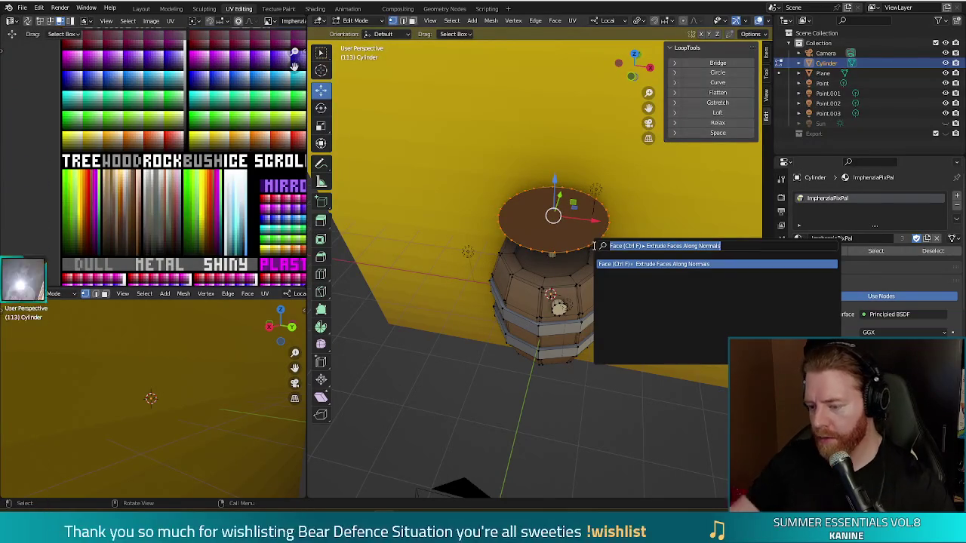
pyautogui.write('checker')
pyautogui.press('Return')
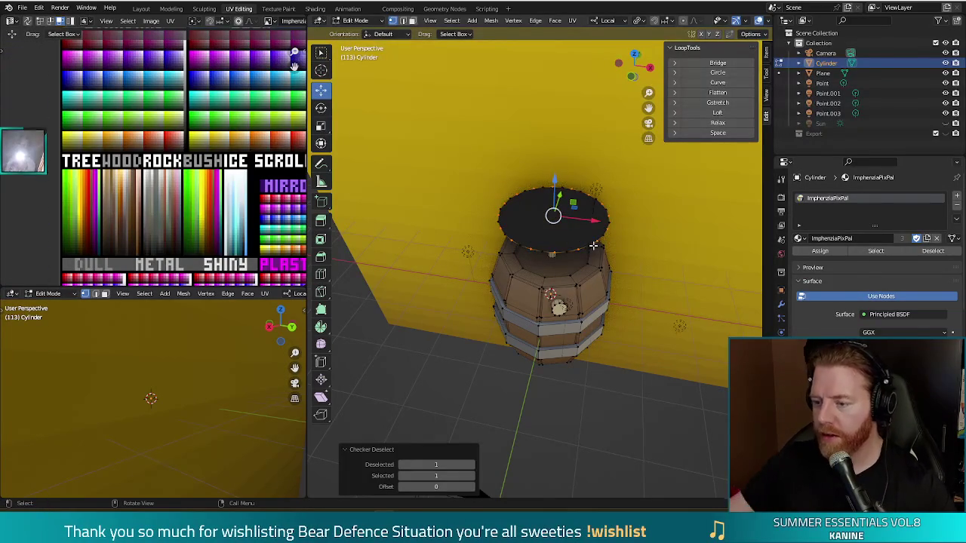
pyautogui.moveTo(593, 245); pyautogui.dragTo(604, 264, button='middle')
pyautogui.press('s')
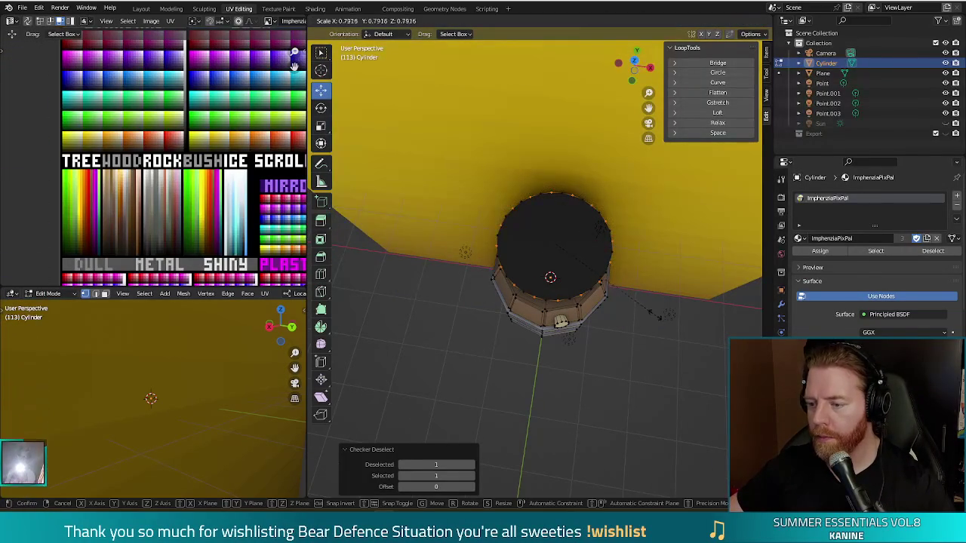
pyautogui.click(651, 313)
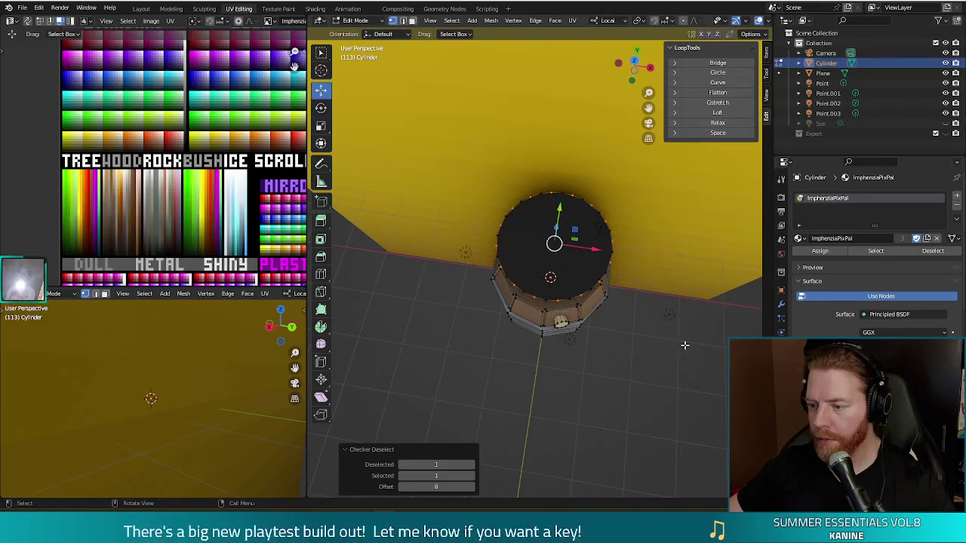
pyautogui.press('s')
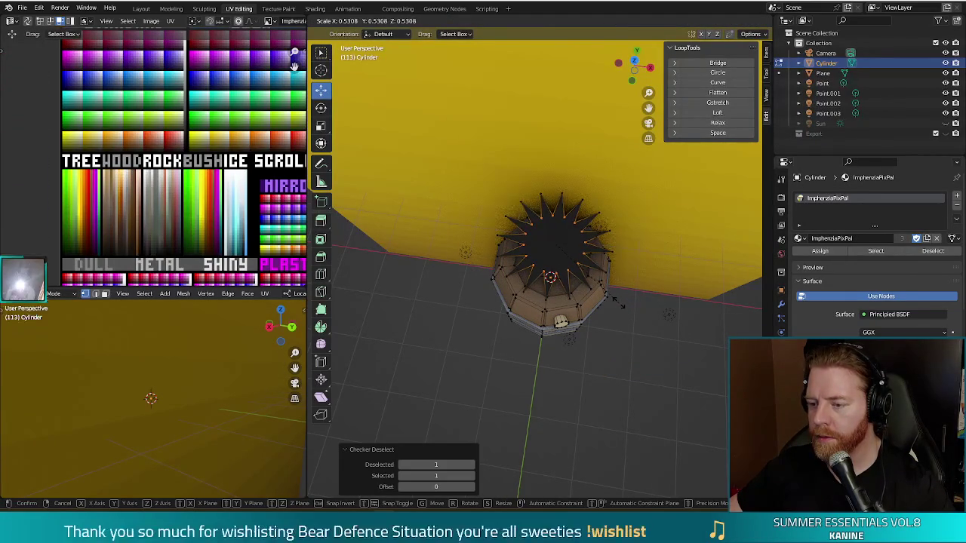
pyautogui.click(617, 301)
pyautogui.moveTo(617, 300)
pyautogui.mouseDown(button='middle')
pyautogui.moveTo(624, 278)
pyautogui.moveTo(569, 235)
pyautogui.mouseUp(button='middle')
# Rotate the star -90°, scale it to 0.274 and place it atop the fuse
pyautogui.press('KP_3')
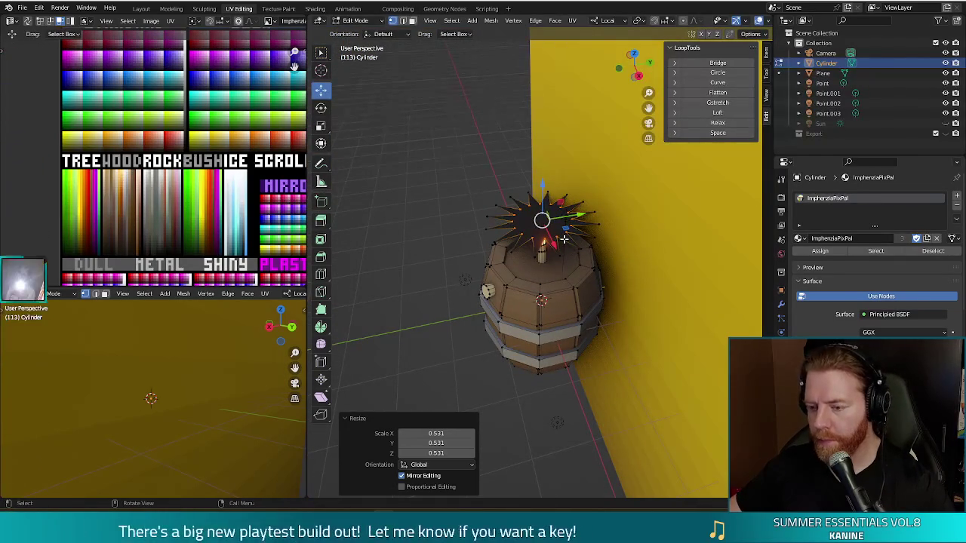
pyautogui.press('3')
pyautogui.press('KP_3')
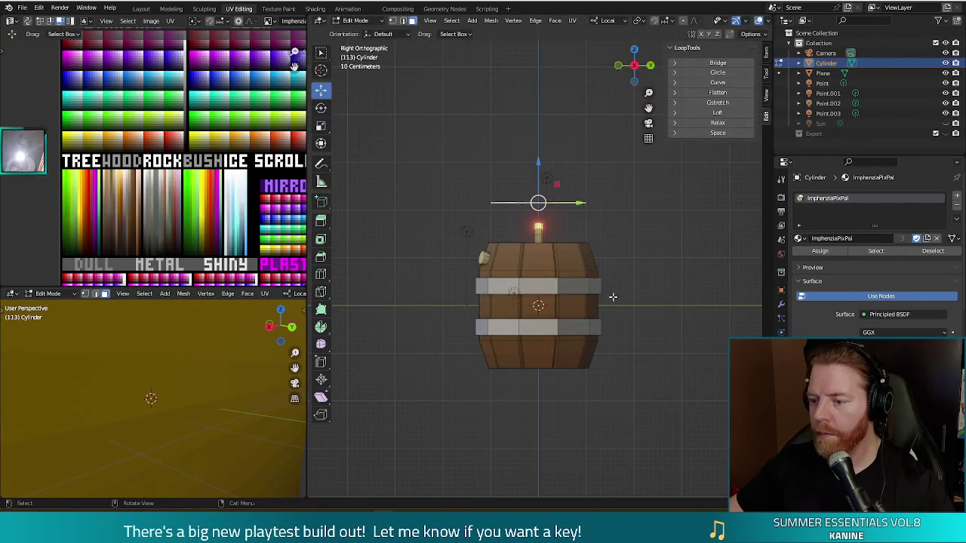
pyautogui.press('r')
pyautogui.press('Return')
pyautogui.press('s')
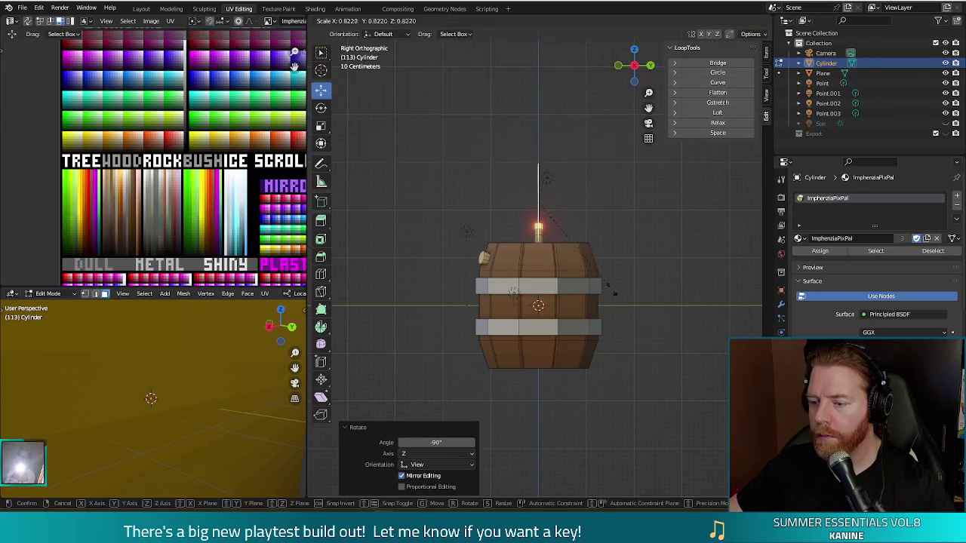
pyautogui.click(555, 231)
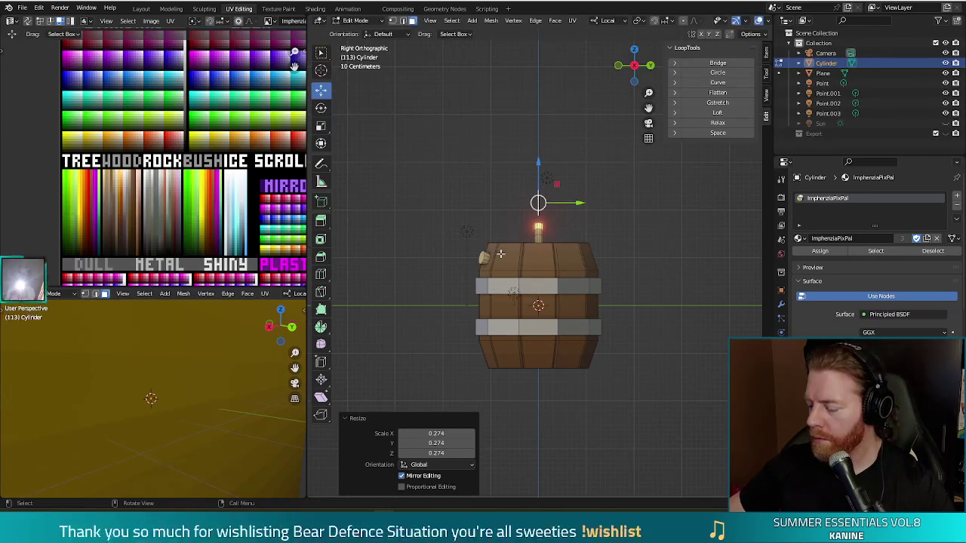
pyautogui.press('KP_1')
pyautogui.press('g')
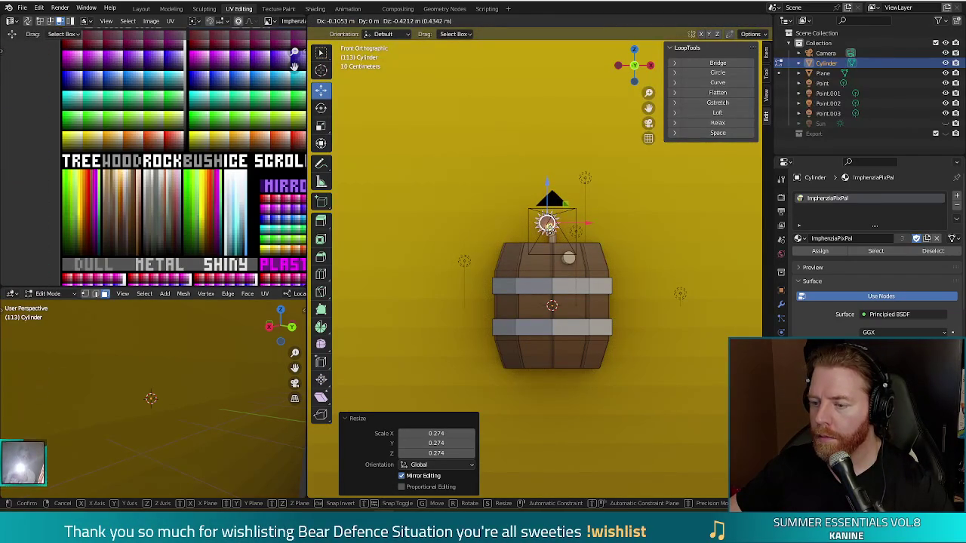
pyautogui.click(548, 224)
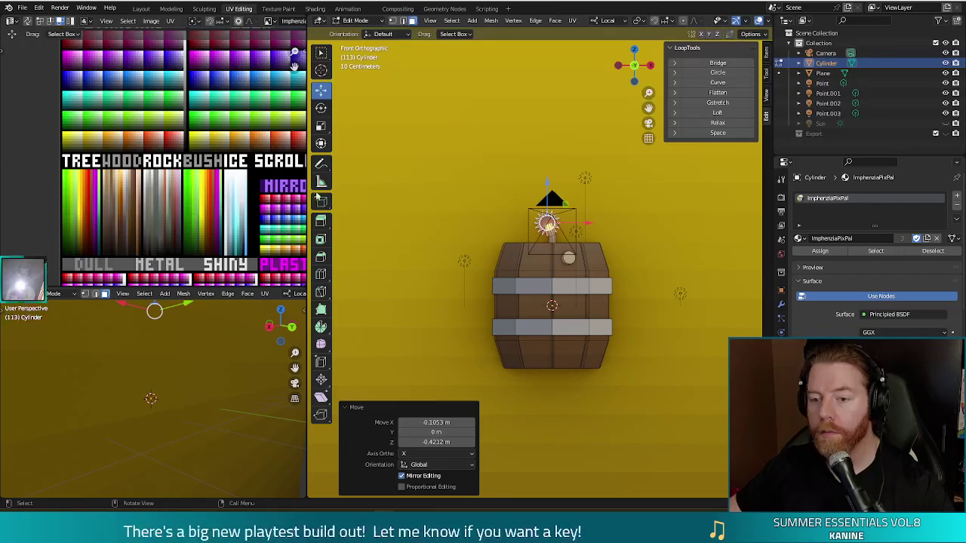
# Move the star's UV island onto a bright swatch of the palette texture
pyautogui.moveTo(263, 187); pyautogui.dragTo(215, 175, button='middle')
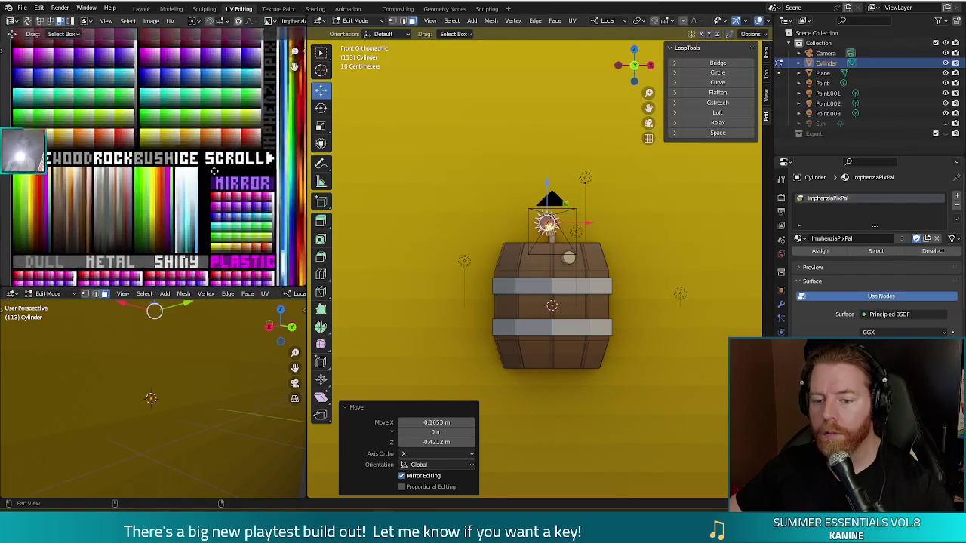
pyautogui.click(223, 193)
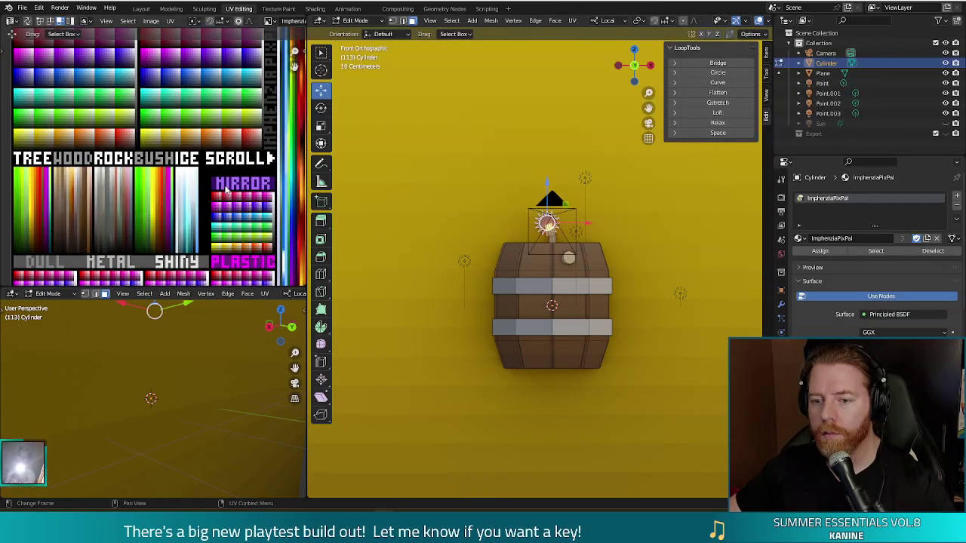
pyautogui.moveTo(165, 198)
pyautogui.mouseDown(button='middle')
pyautogui.moveTo(261, 280)
pyautogui.moveTo(233, 302)
pyautogui.mouseUp(button='middle')
pyautogui.press('g')
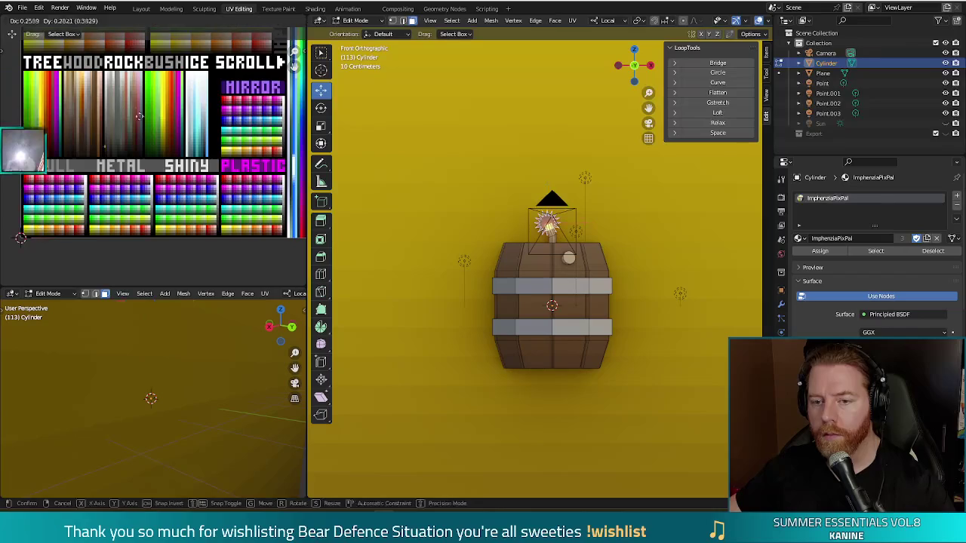
pyautogui.moveTo(190, 57); pyautogui.dragTo(120, 111, button='middle')
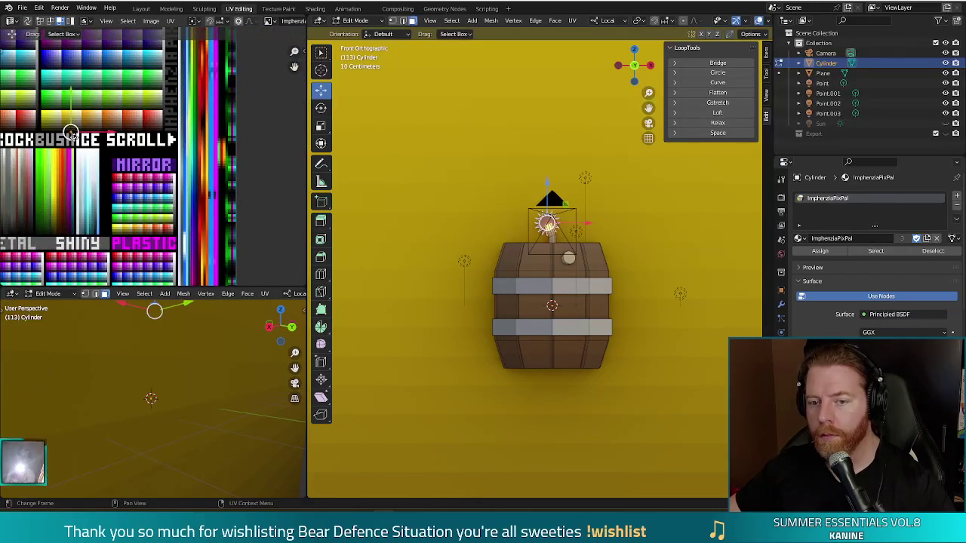
pyautogui.click(121, 111)
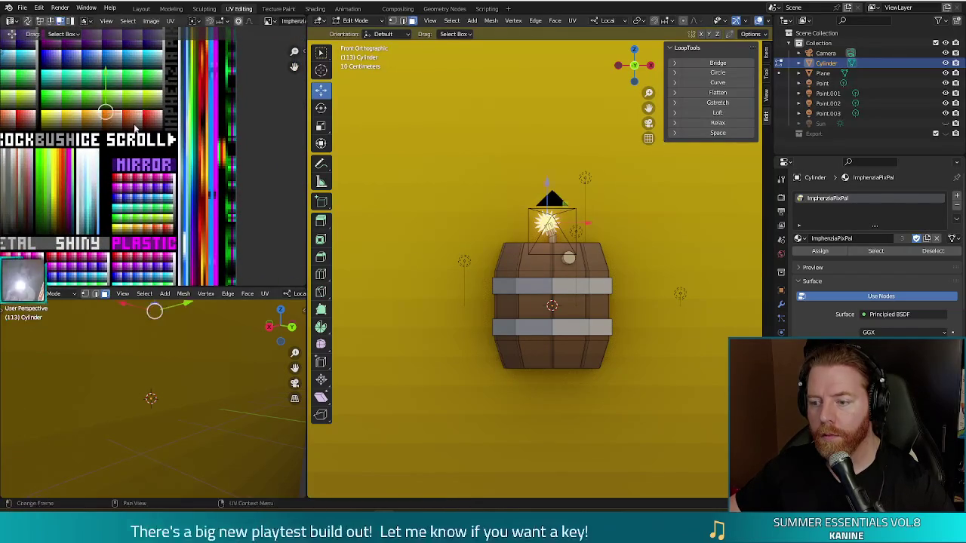
# Return to Object Mode and render a preview of the barrel
pyautogui.press('Tab')
pyautogui.moveTo(612, 372)
pyautogui.mouseDown(button='middle')
pyautogui.moveTo(695, 319)
pyautogui.moveTo(658, 344)
pyautogui.moveTo(692, 329)
pyautogui.mouseUp(button='middle')
pyautogui.press('F12')
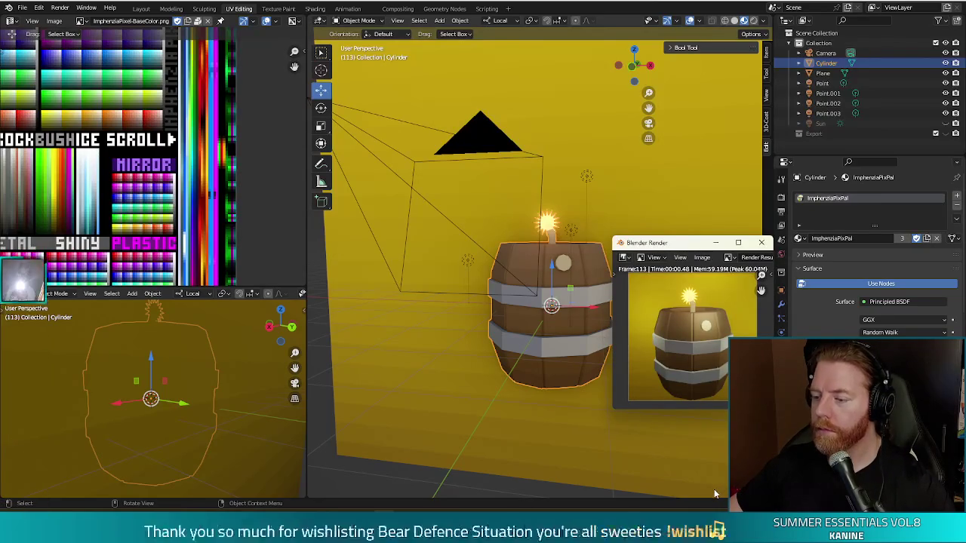
# Back in Edit Mode, dissolve several sets of surplus vertices on the barrel
pyautogui.click(761, 242)
pyautogui.press('Tab')
pyautogui.press('a')
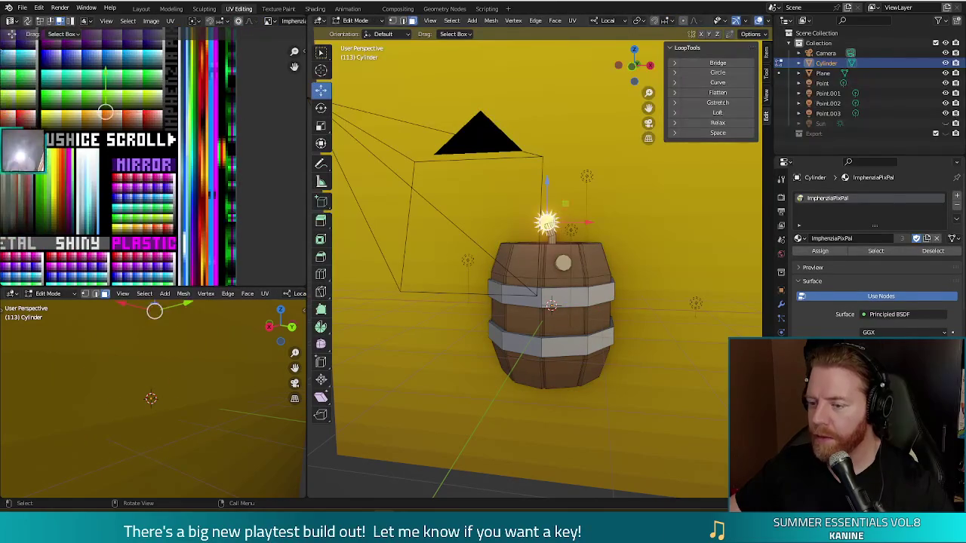
pyautogui.scroll(2, 543, 212)
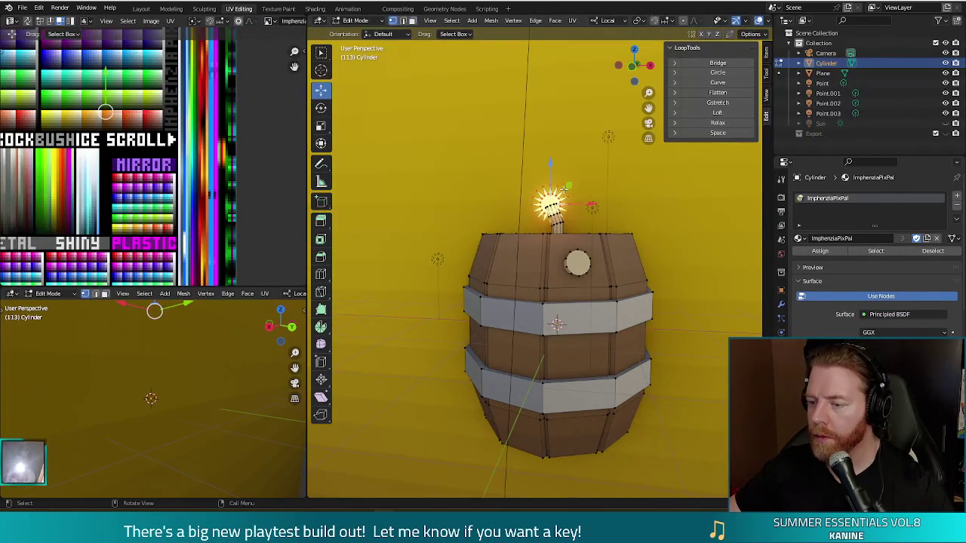
pyautogui.press('x')
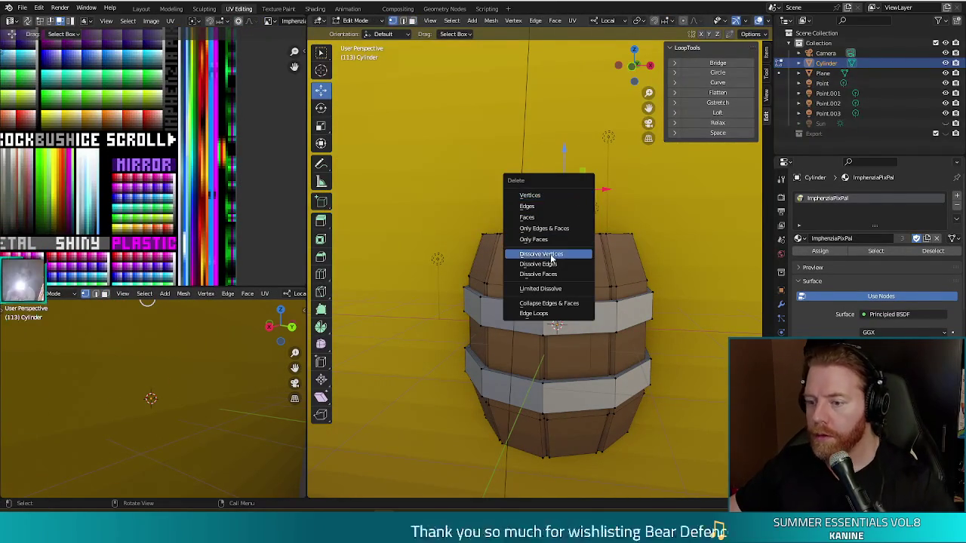
pyautogui.click(555, 261)
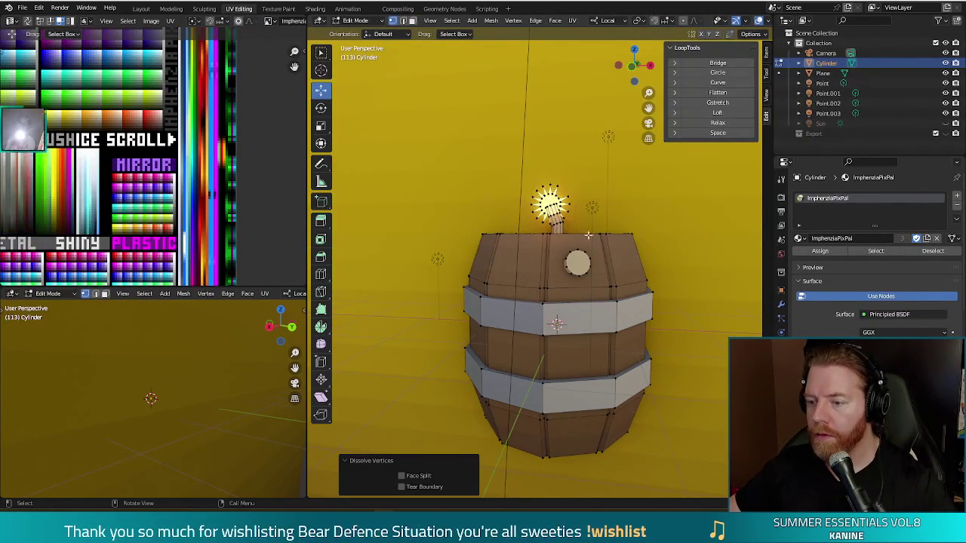
pyautogui.click(533, 211)
pyautogui.press('x')
pyautogui.click(532, 210)
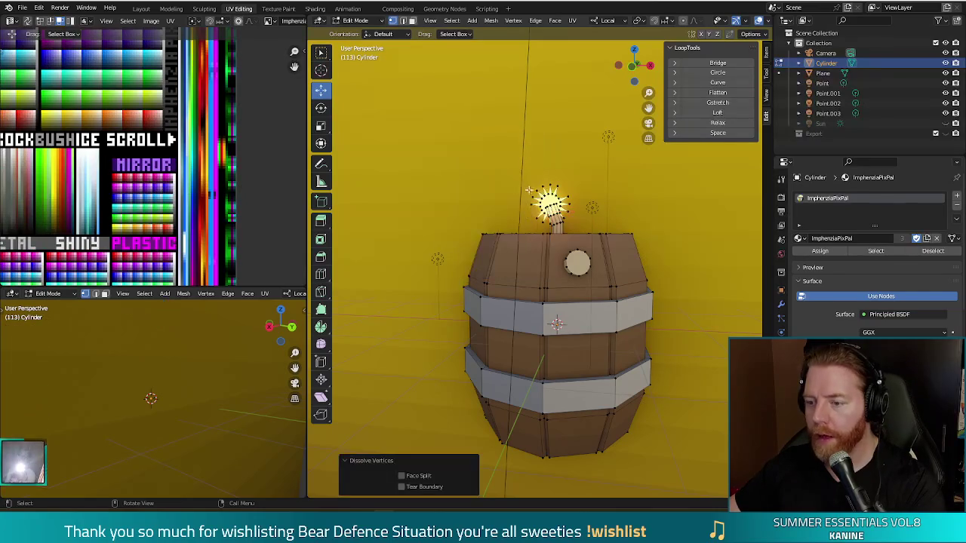
pyautogui.press('x')
pyautogui.click(550, 188)
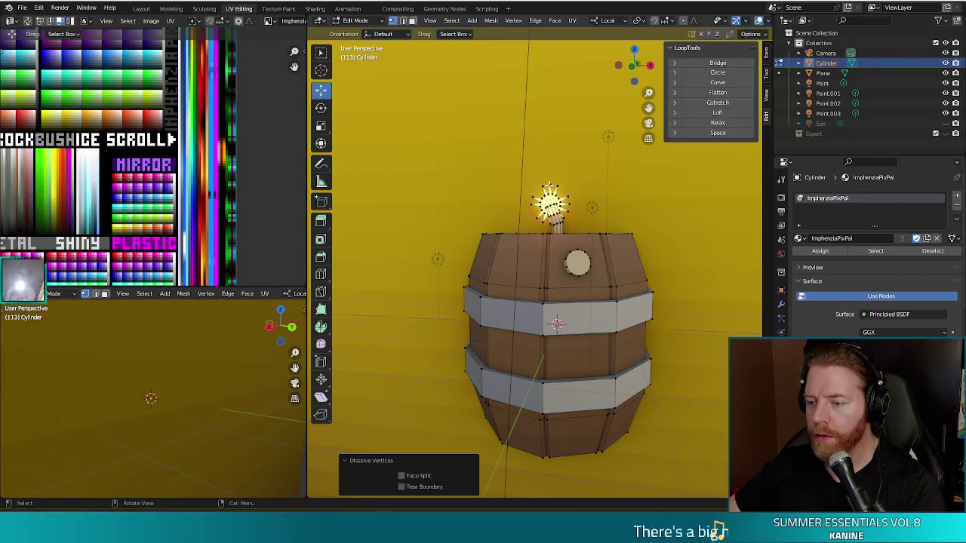
# Dissolve stray vertices near the barrel top and fuse light, then check with a test render
pyautogui.click(549, 185)
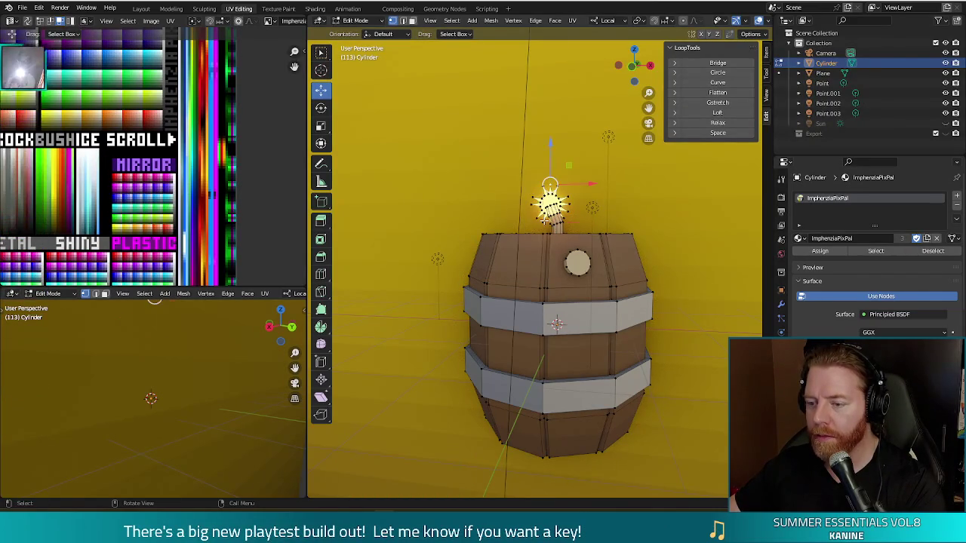
pyautogui.press('x')
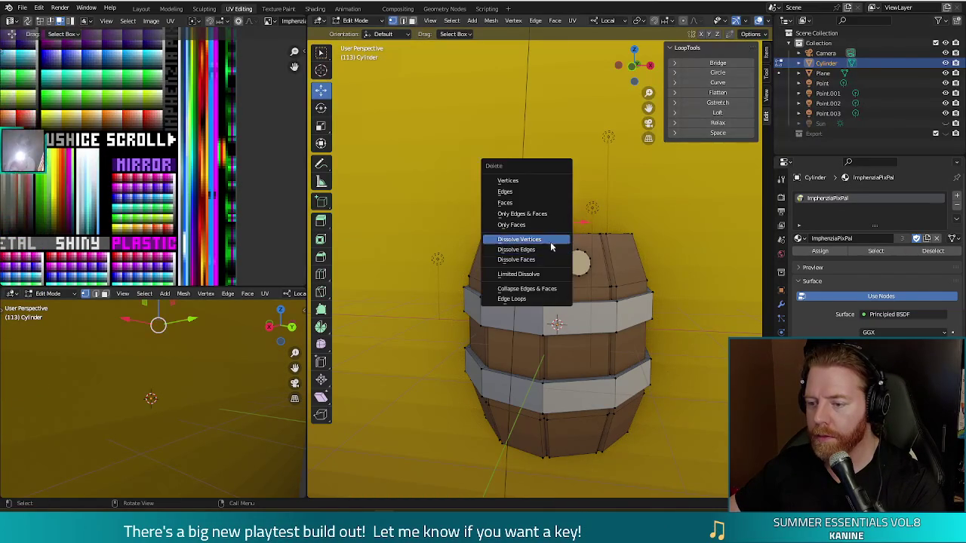
pyautogui.click(543, 243)
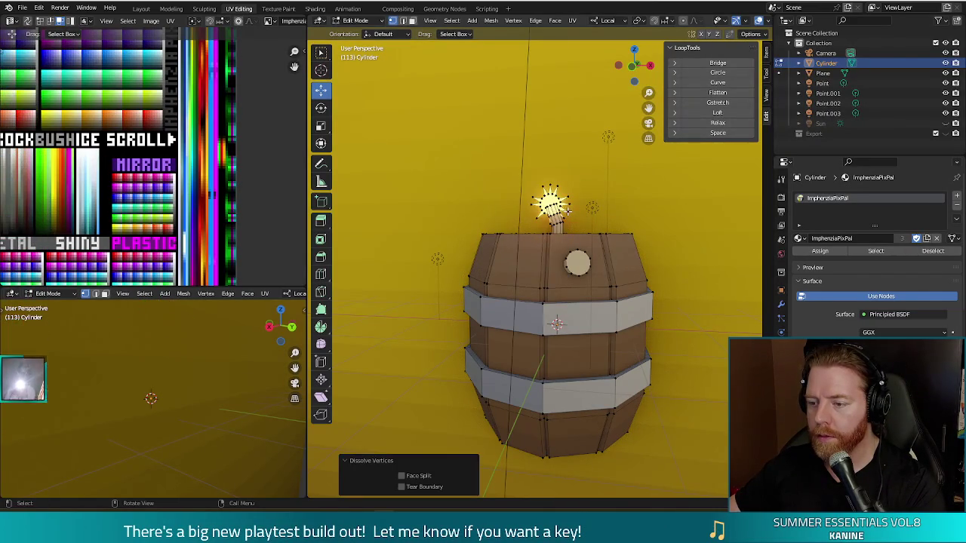
pyautogui.press('x')
pyautogui.click(567, 221)
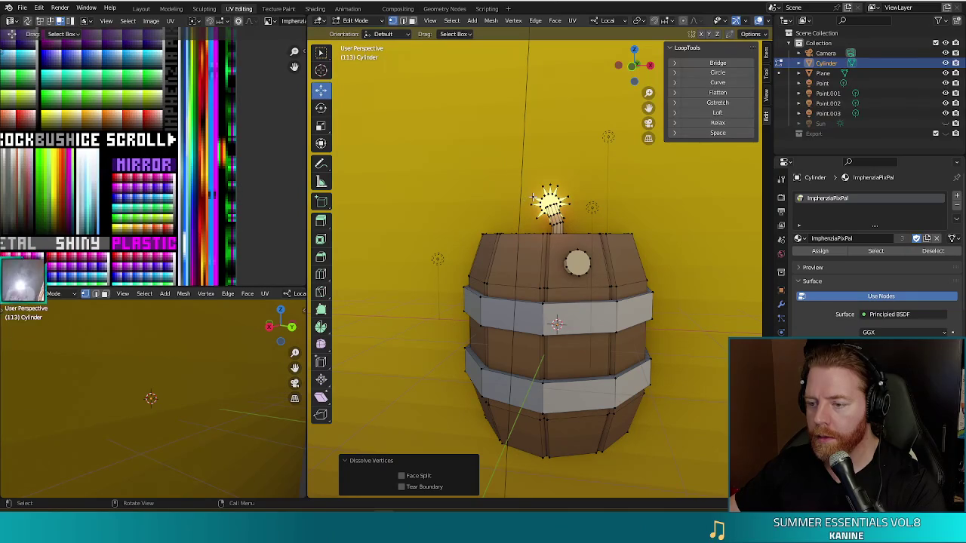
pyautogui.click(548, 185)
pyautogui.press('x')
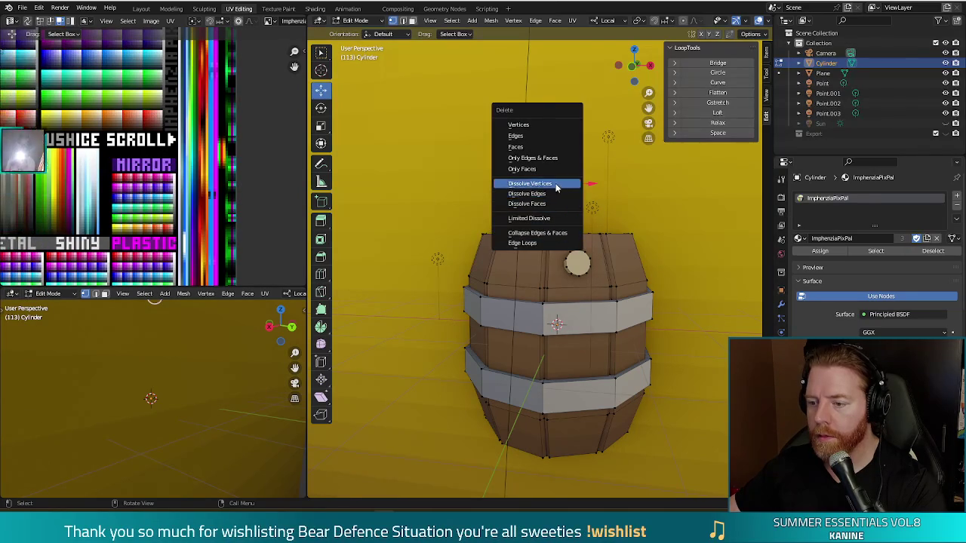
pyautogui.click(556, 187)
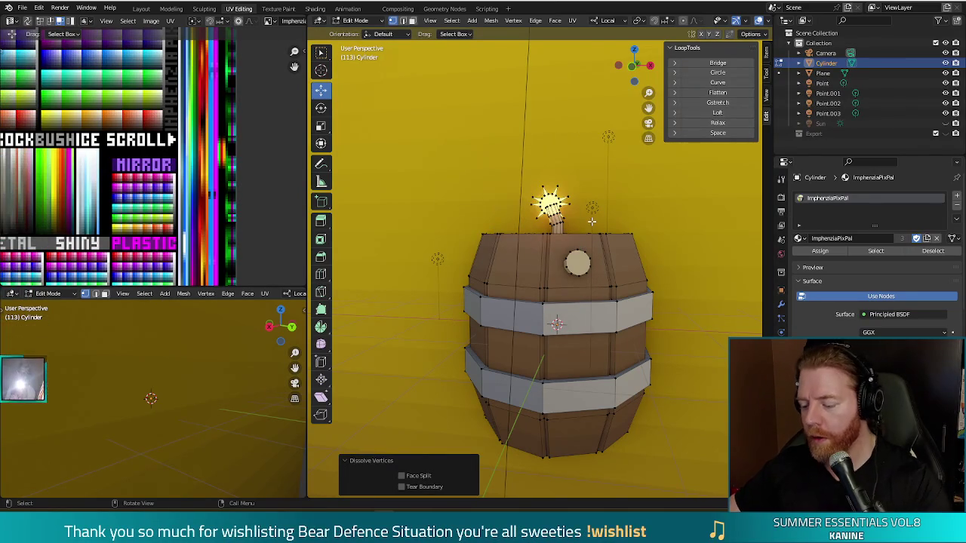
pyautogui.press('F12')
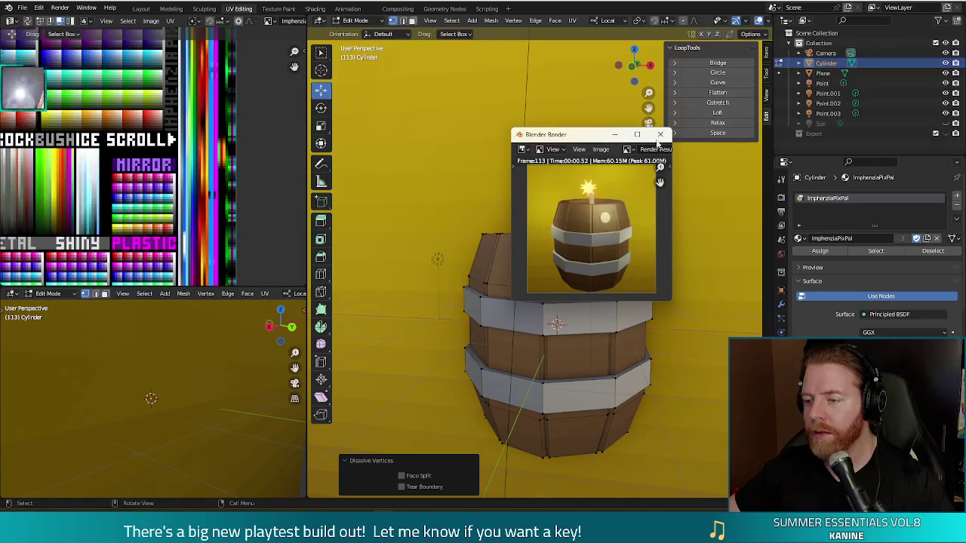
pyautogui.click(661, 134)
# Dissolve more fuse vertices and re-render the simplified barrel
pyautogui.click(549, 223)
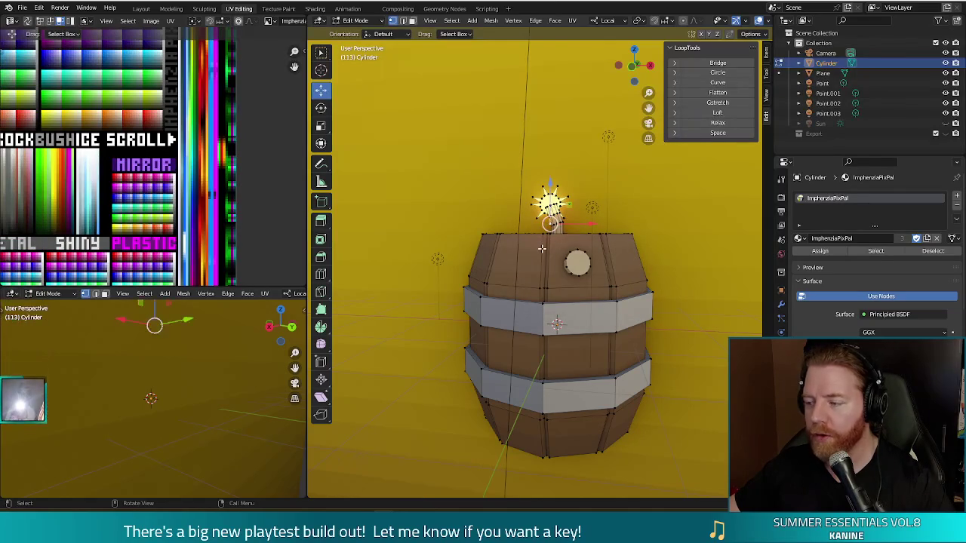
pyautogui.press('x')
pyautogui.click(543, 248)
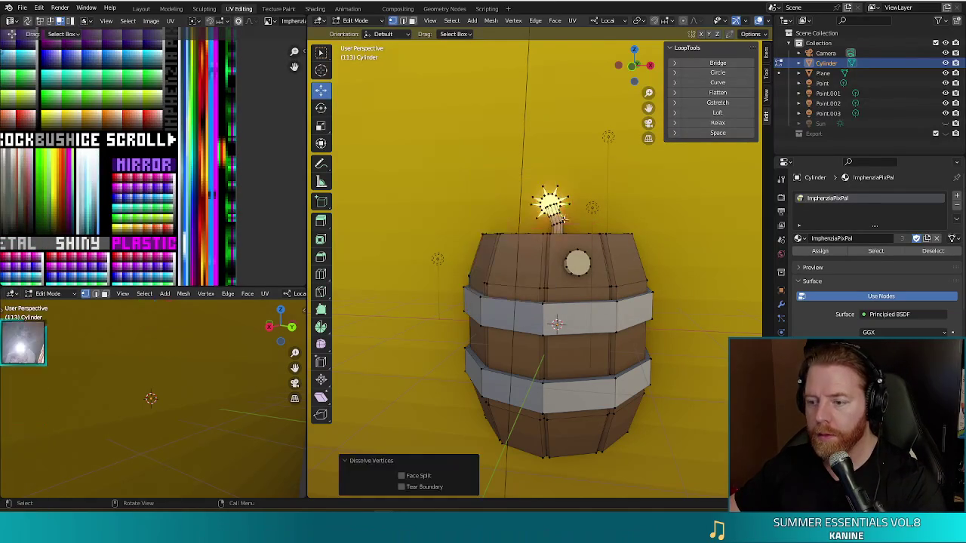
pyautogui.click(565, 217)
pyautogui.press('x')
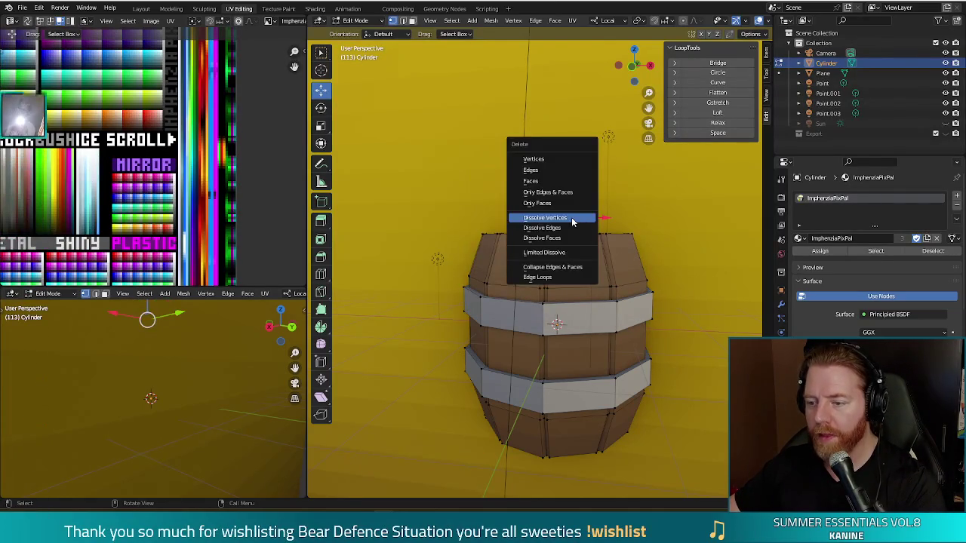
pyautogui.click(572, 219)
pyautogui.press('F12')
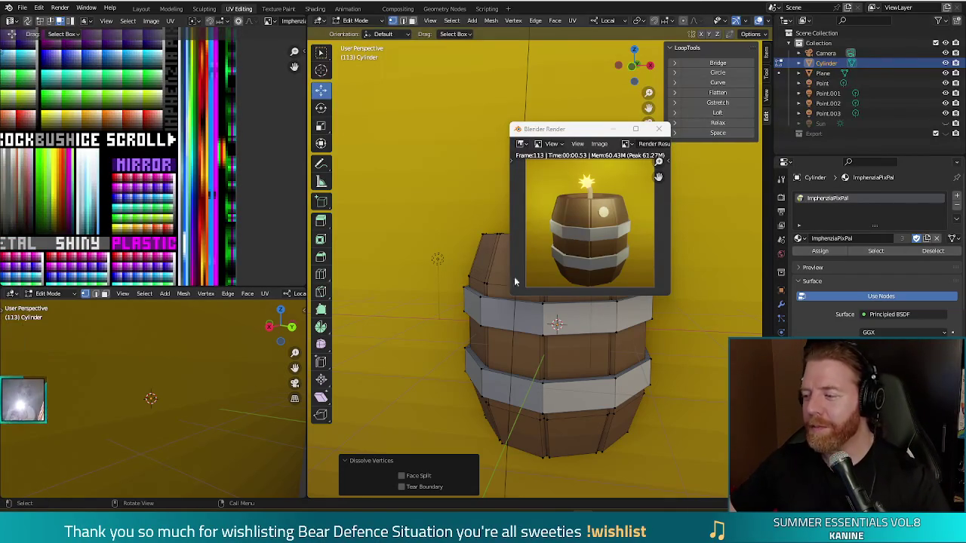
pyautogui.click(659, 130)
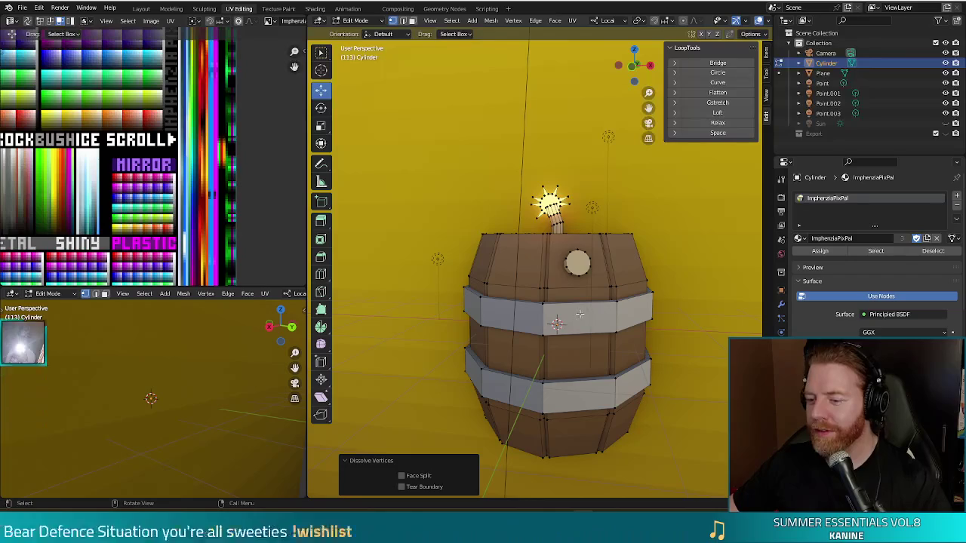
# Return to Object Mode, zoom out, and render the camera's current view of the barrel
pyautogui.press('Tab')
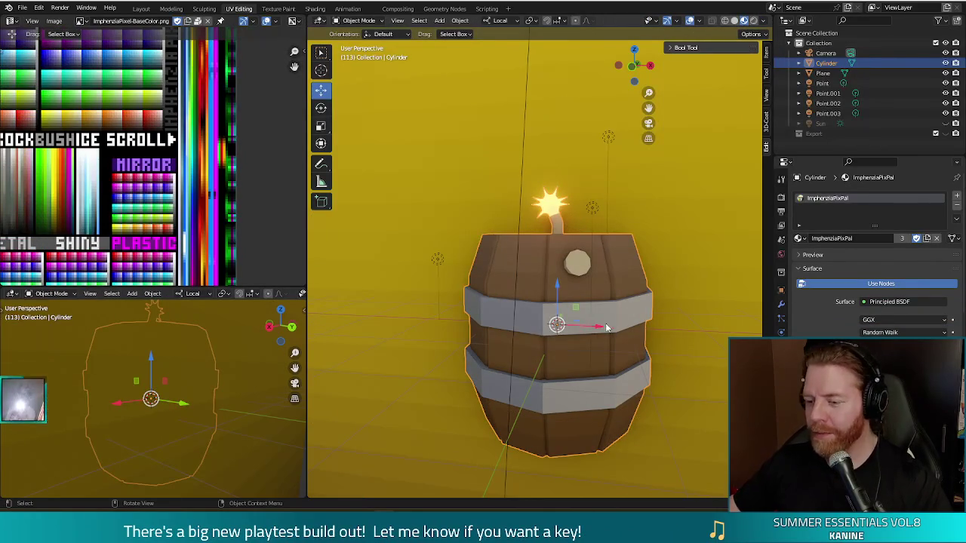
pyautogui.scroll(-3, 606, 327)
pyautogui.scroll(-2, 611, 332)
pyautogui.scroll(-2, 622, 337)
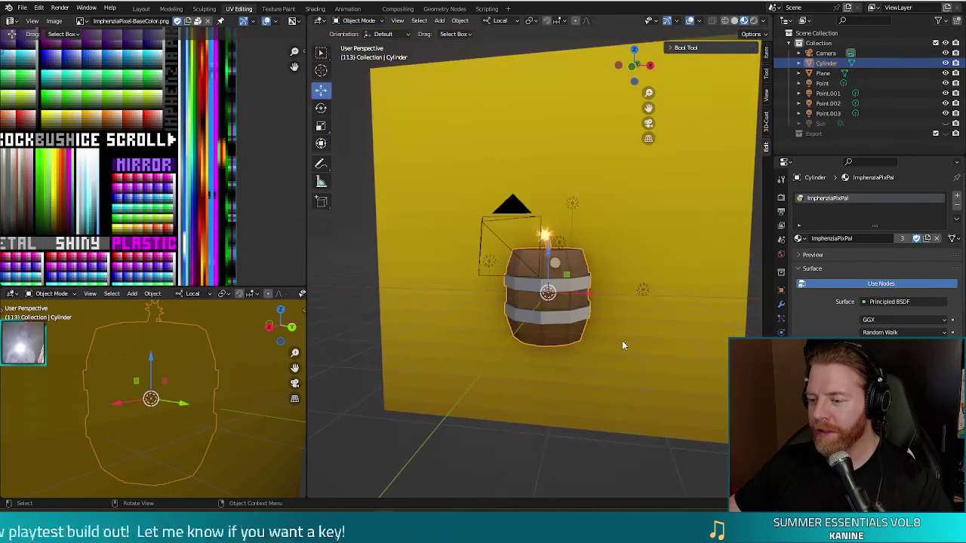
pyautogui.moveTo(588, 361)
pyautogui.mouseDown(button='middle')
pyautogui.moveTo(598, 359)
pyautogui.moveTo(587, 354)
pyautogui.mouseUp(button='middle')
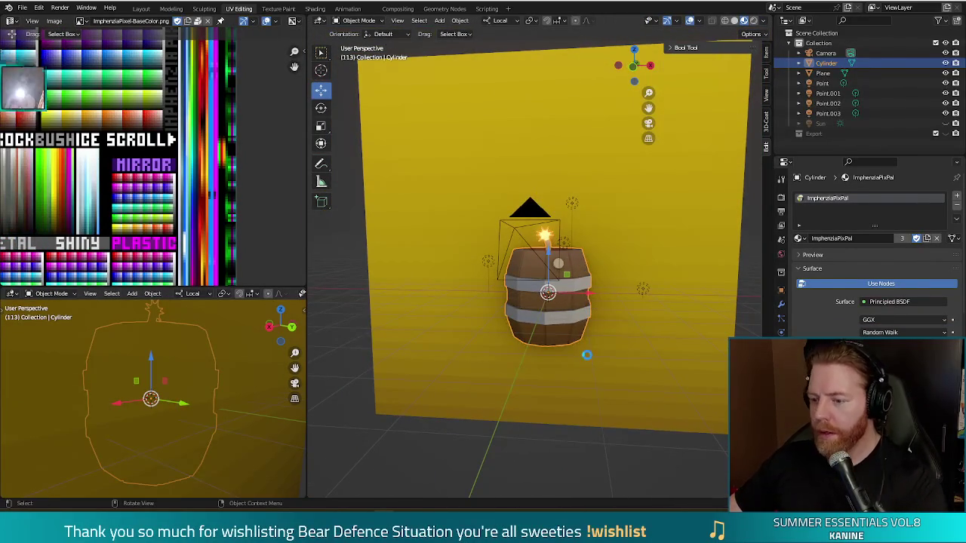
pyautogui.press('F12')
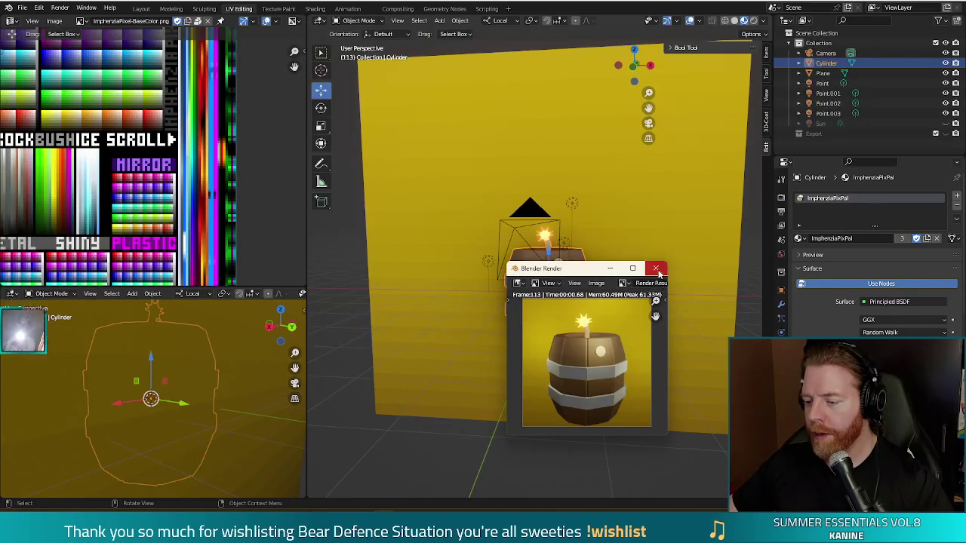
pyautogui.press('Escape')
# Move the barrel along Z, raising it then settling at -0.30578 m, rendering after each move
pyautogui.moveTo(548, 266); pyautogui.dragTo(548, 243)
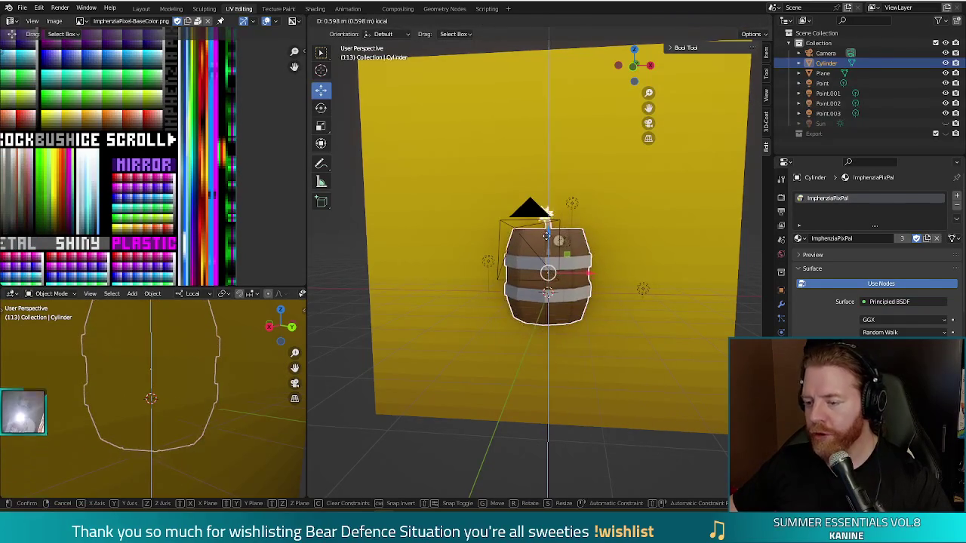
pyautogui.press('F12')
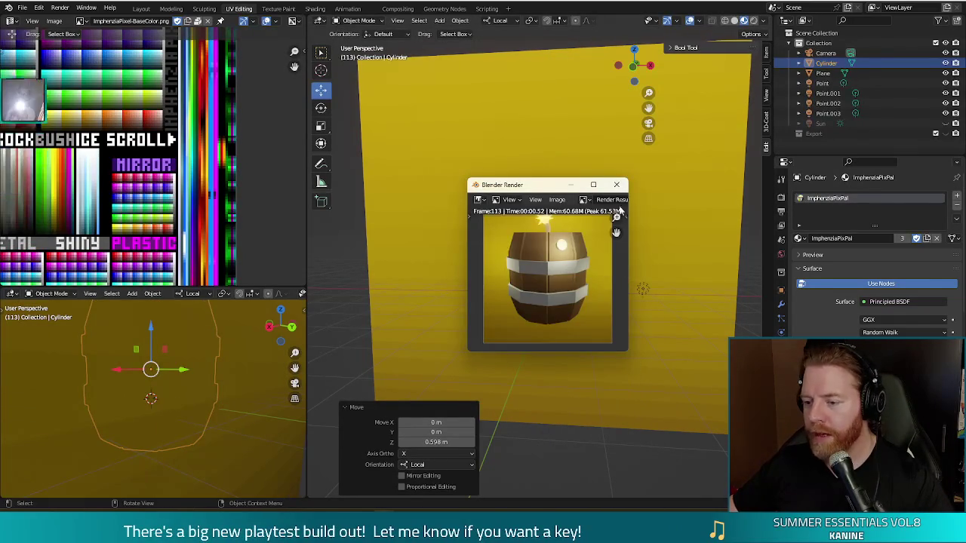
pyautogui.press('Escape')
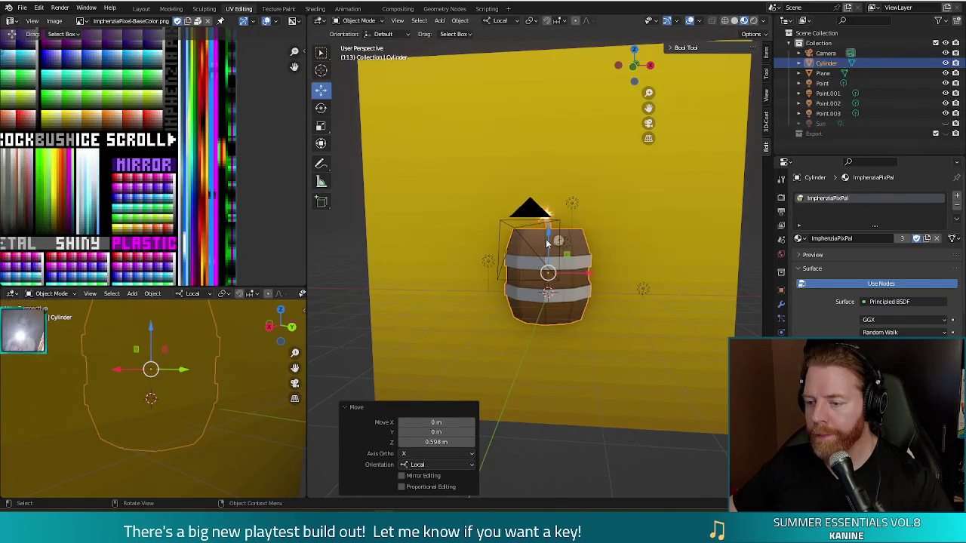
pyautogui.moveTo(548, 243); pyautogui.dragTo(593, 279)
pyautogui.press('F12')
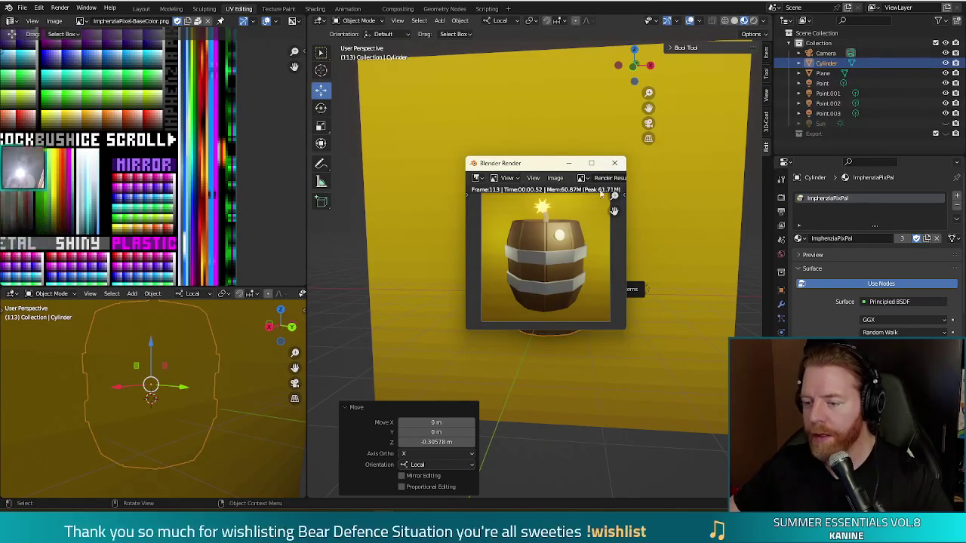
pyautogui.click(614, 163)
pyautogui.press('KP_1')
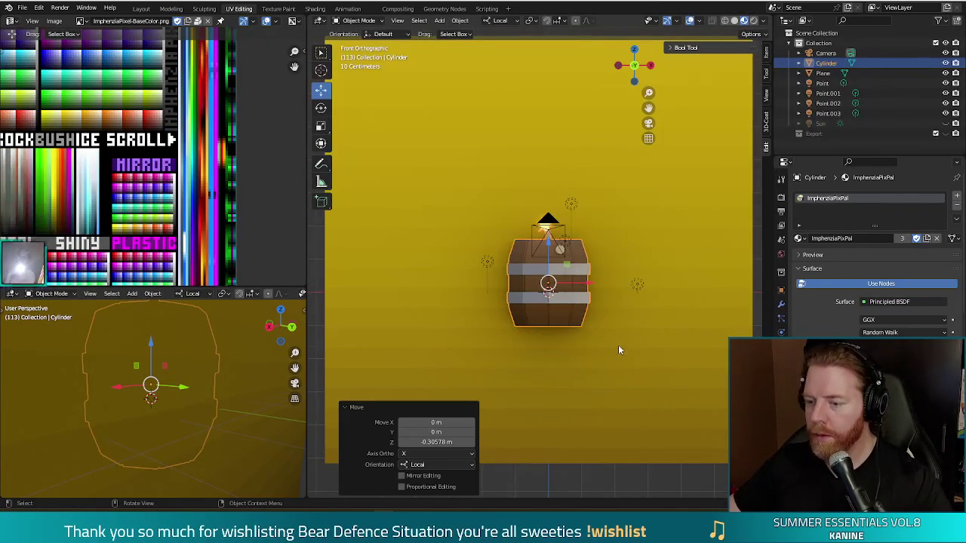
# Tilt the barrel about 7° and 8.6° in front and side views, then check a render
pyautogui.press('r')
pyautogui.click(615, 341)
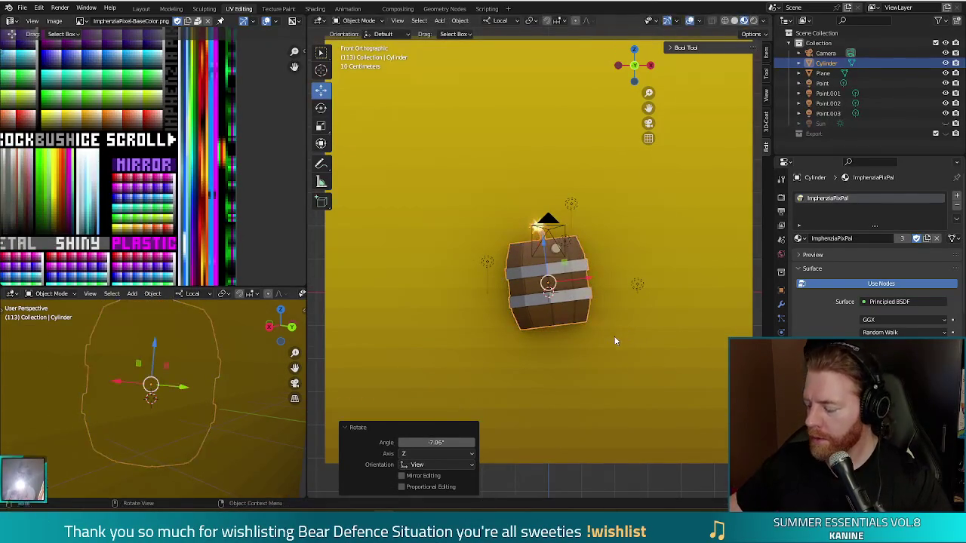
pyautogui.press('KP_3')
pyautogui.press('r')
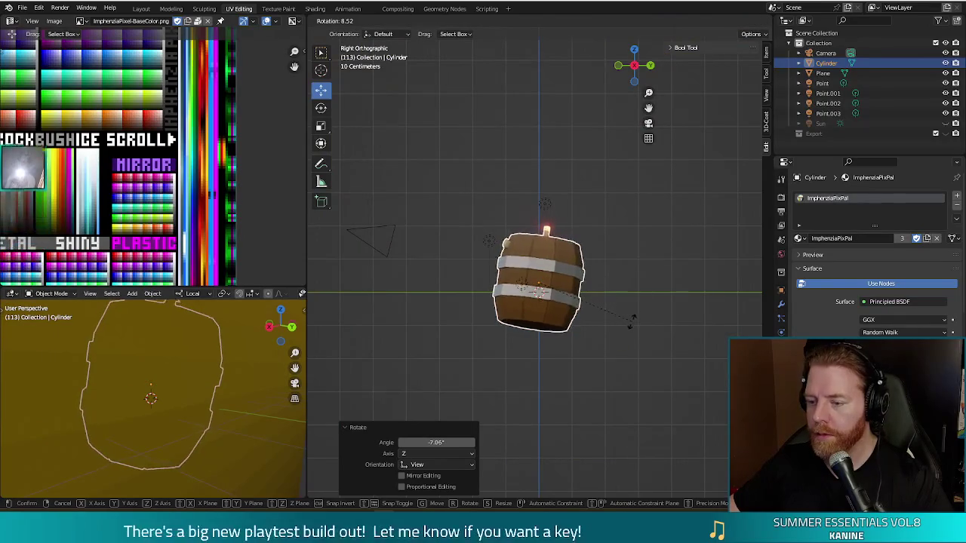
pyautogui.click(633, 325)
pyautogui.press('F12')
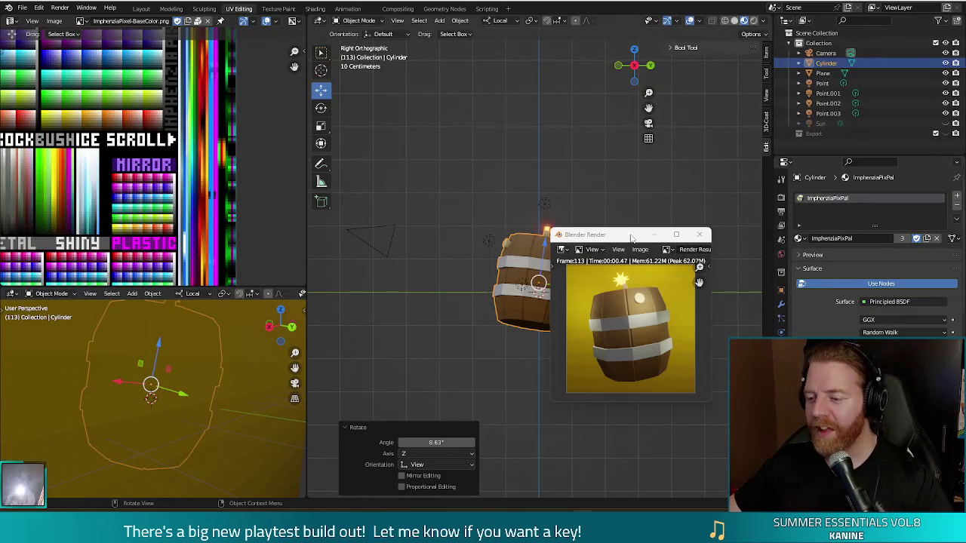
pyautogui.moveTo(631, 235); pyautogui.dragTo(540, 178)
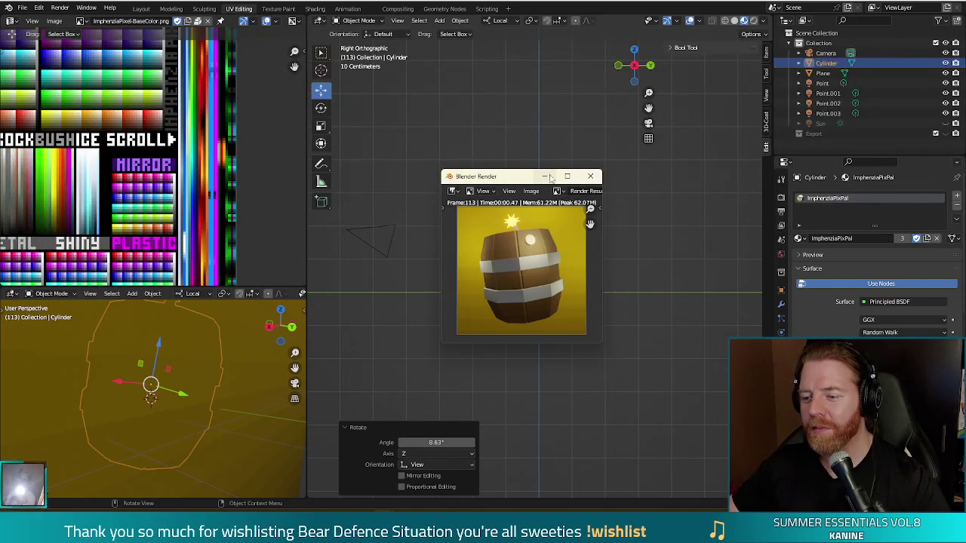
pyautogui.click(591, 177)
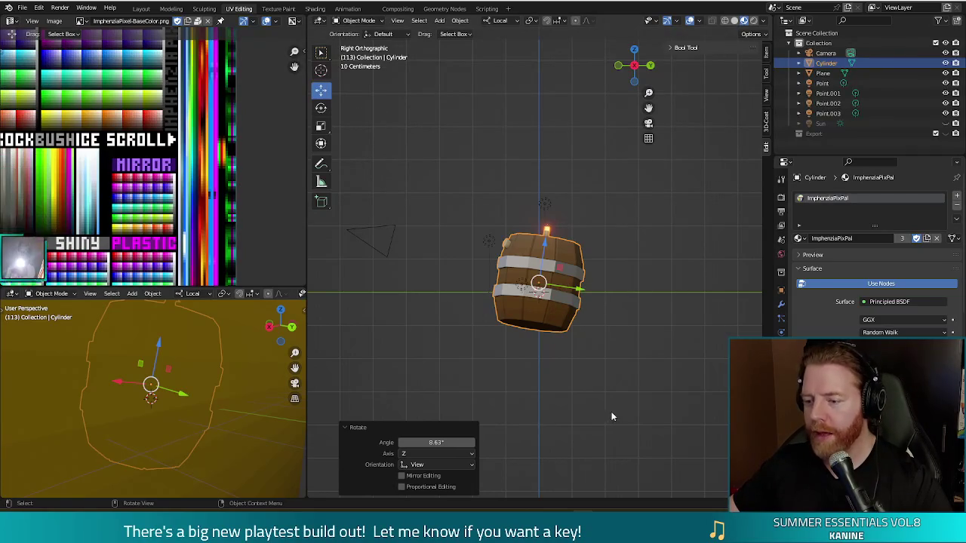
# Rotate the barrel to -16.6° and check the new render
pyautogui.press('r')
pyautogui.click(639, 303)
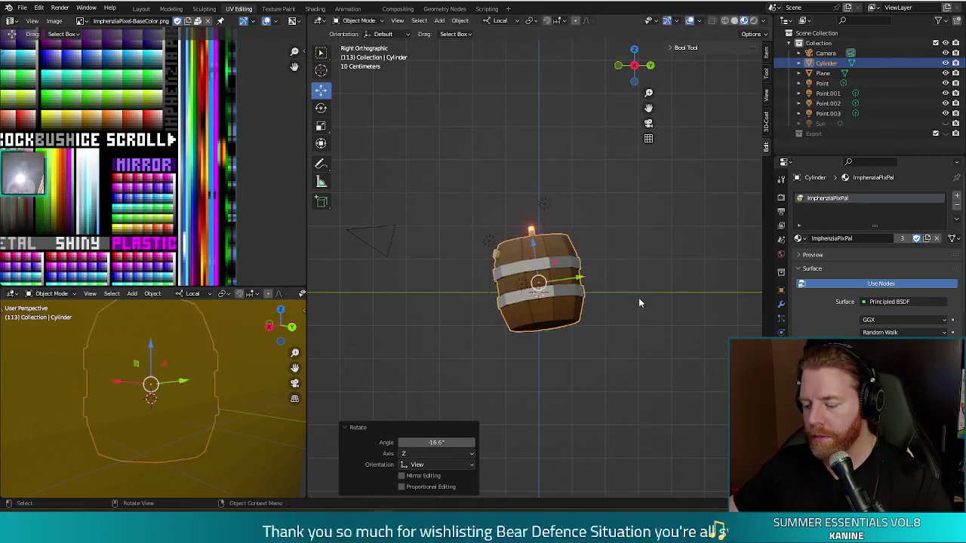
pyautogui.press('F12')
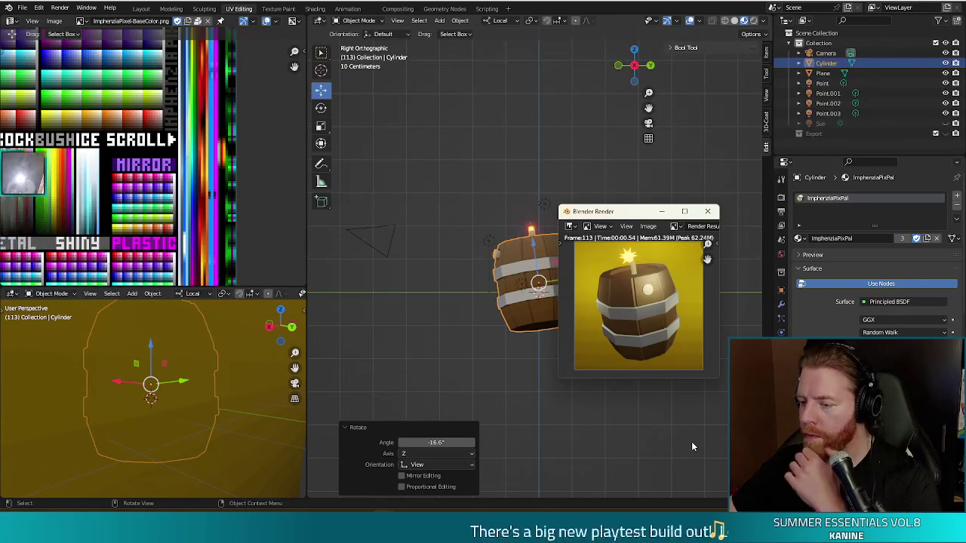
pyautogui.click(708, 212)
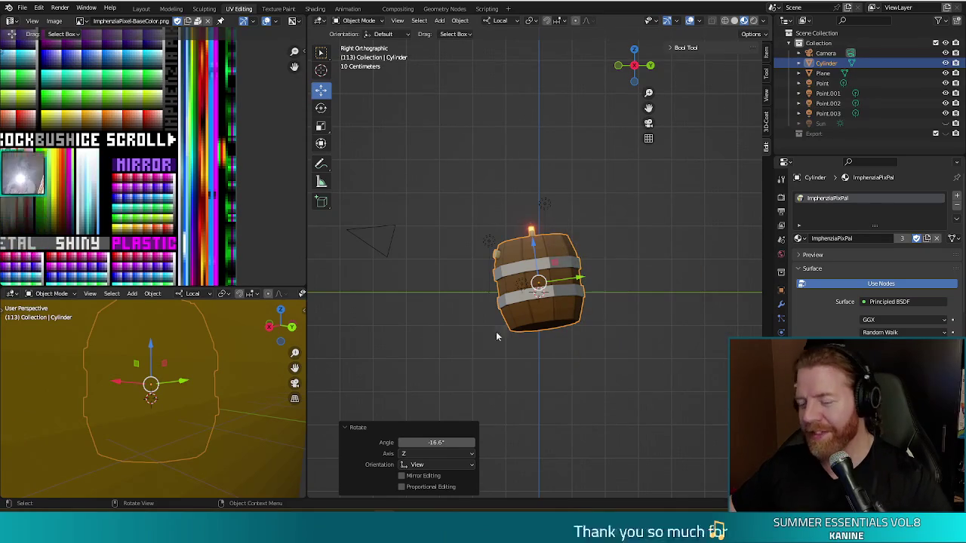
pyautogui.moveTo(516, 334); pyautogui.dragTo(546, 326, button='middle')
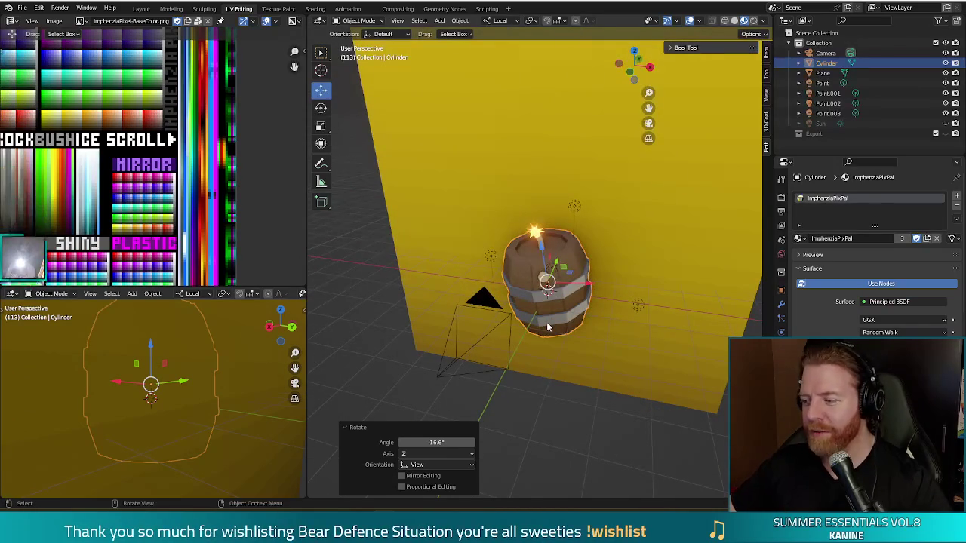
# In Edit Mode, select faces on the barrel's top and view them in the UV editor
pyautogui.press('Tab')
pyautogui.moveTo(546, 322)
pyautogui.mouseDown(button='middle')
pyautogui.moveTo(654, 240)
pyautogui.moveTo(619, 240)
pyautogui.mouseUp(button='middle')
pyautogui.click(567, 238)
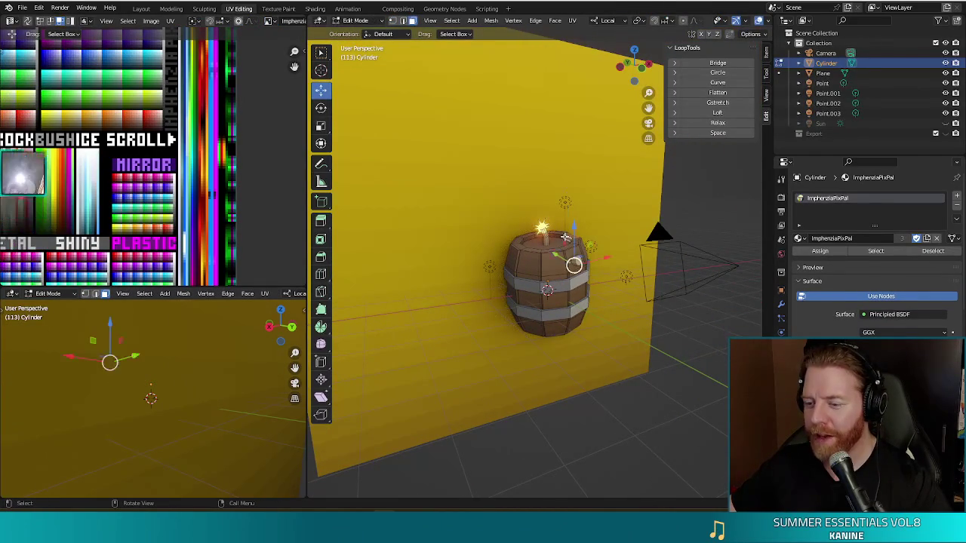
pyautogui.click(572, 238)
pyautogui.click(554, 238)
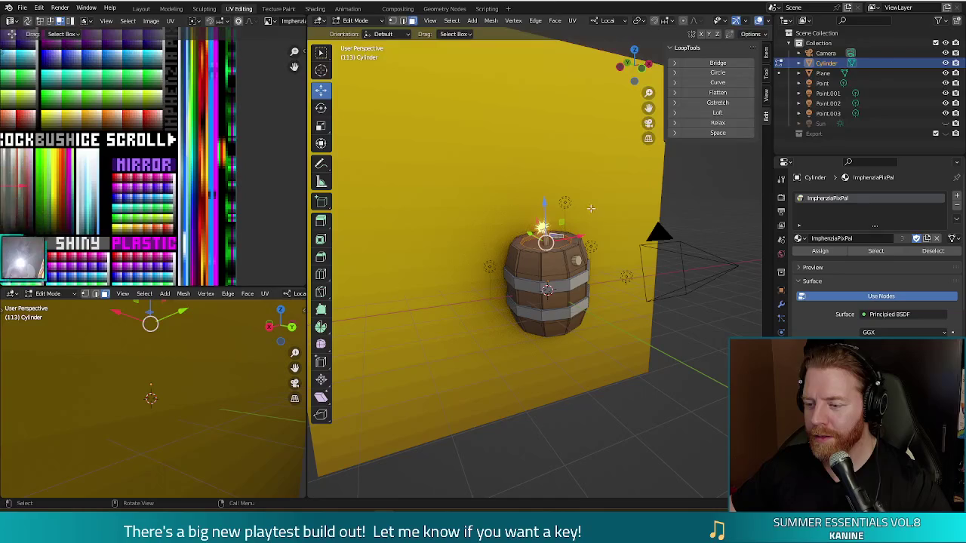
pyautogui.moveTo(74, 211); pyautogui.dragTo(181, 192, button='middle')
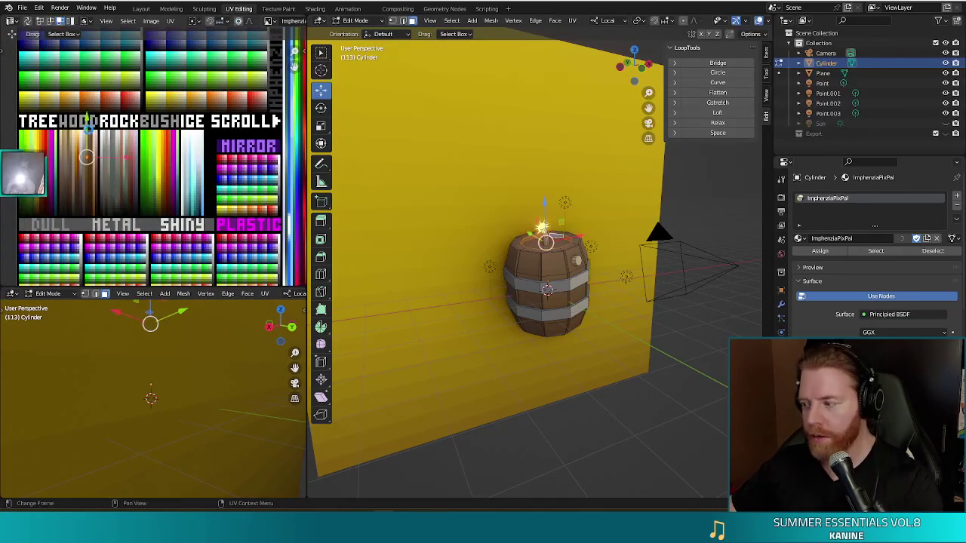
# Bring the barrel's render window back up
pyautogui.press('F12')
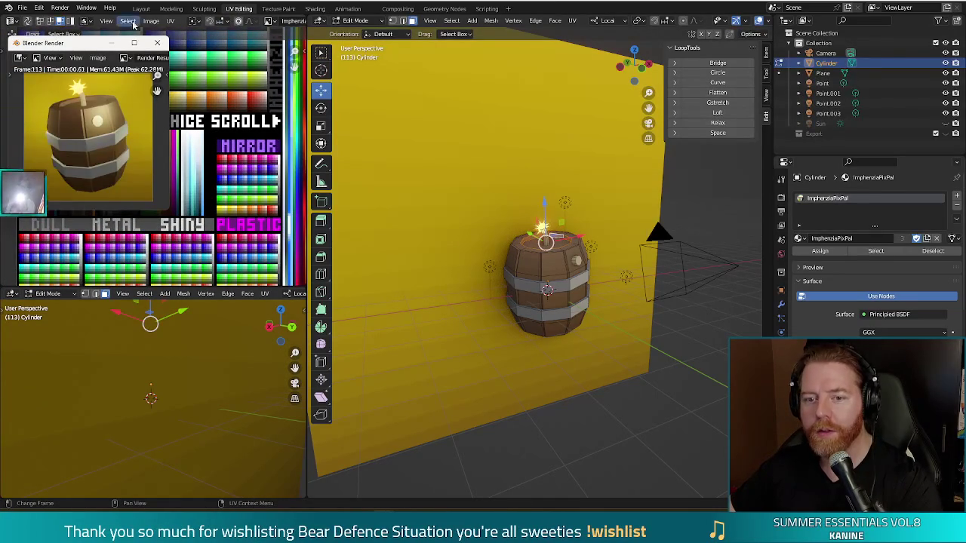
pyautogui.press('Escape')
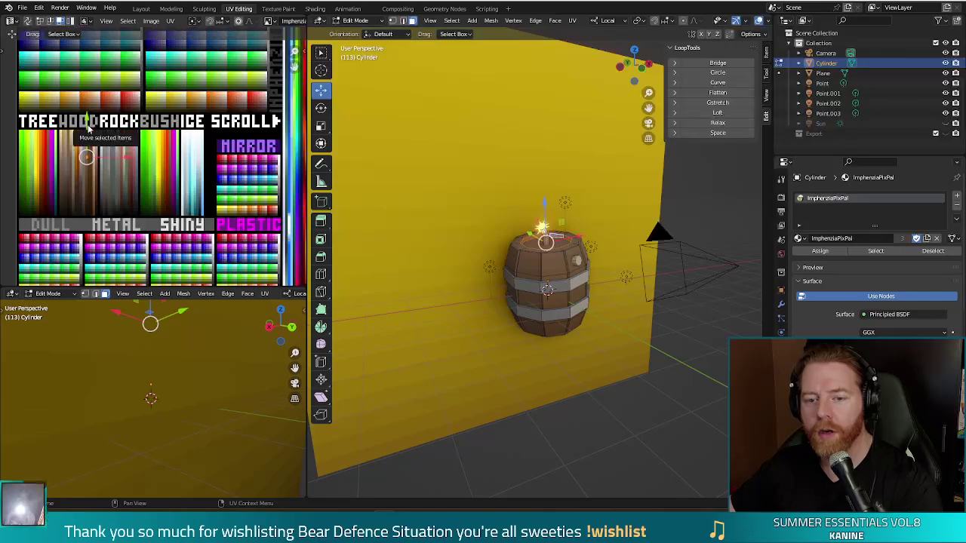
pyautogui.press('F12')
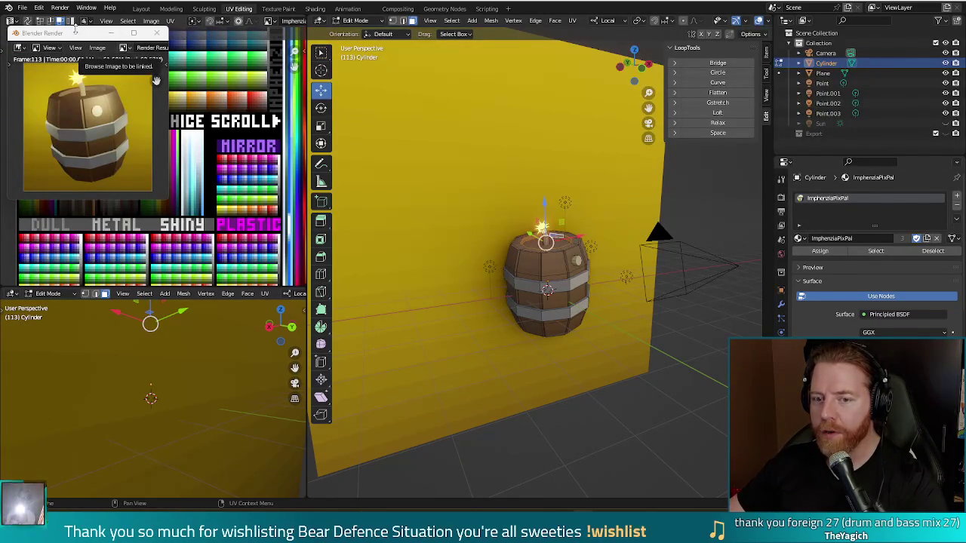
# Save the barrel render as powder_keg.png in the scenes/wishes/icons folder
pyautogui.click(97, 48)
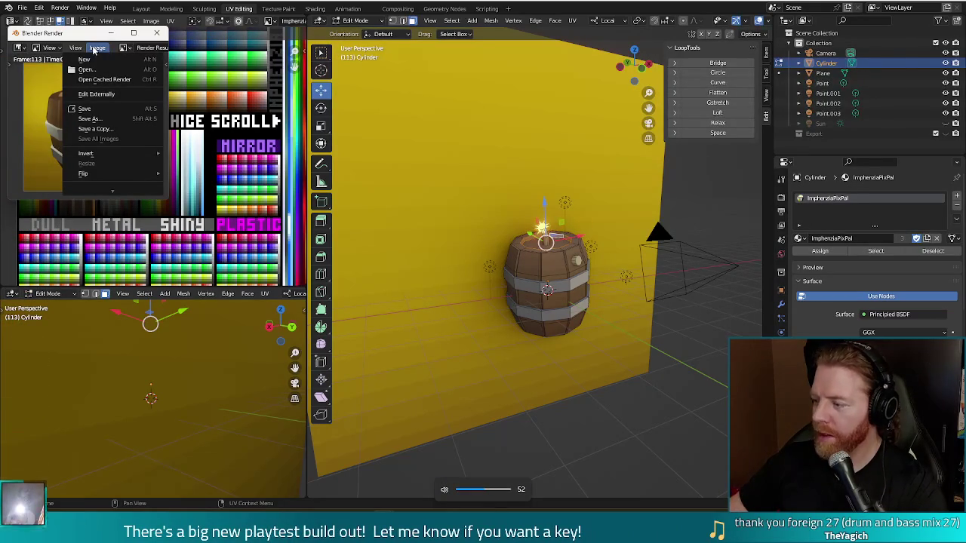
pyautogui.click(95, 128)
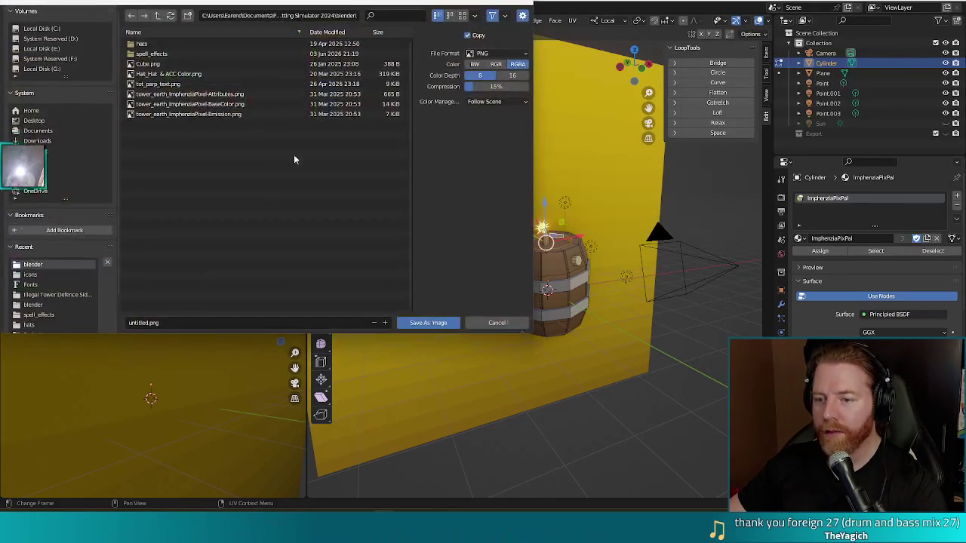
pyautogui.click(159, 15)
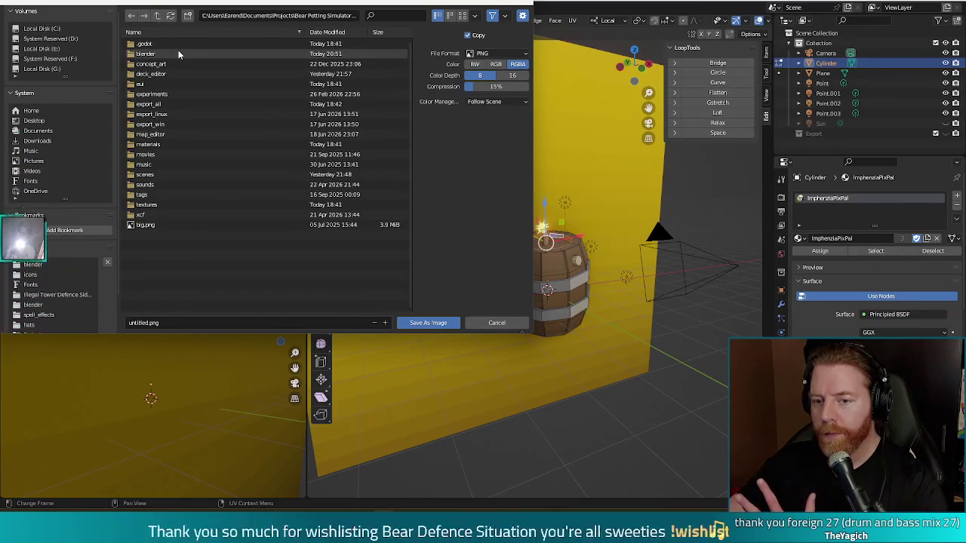
pyautogui.click(147, 175)
pyautogui.doubleClick(147, 175)
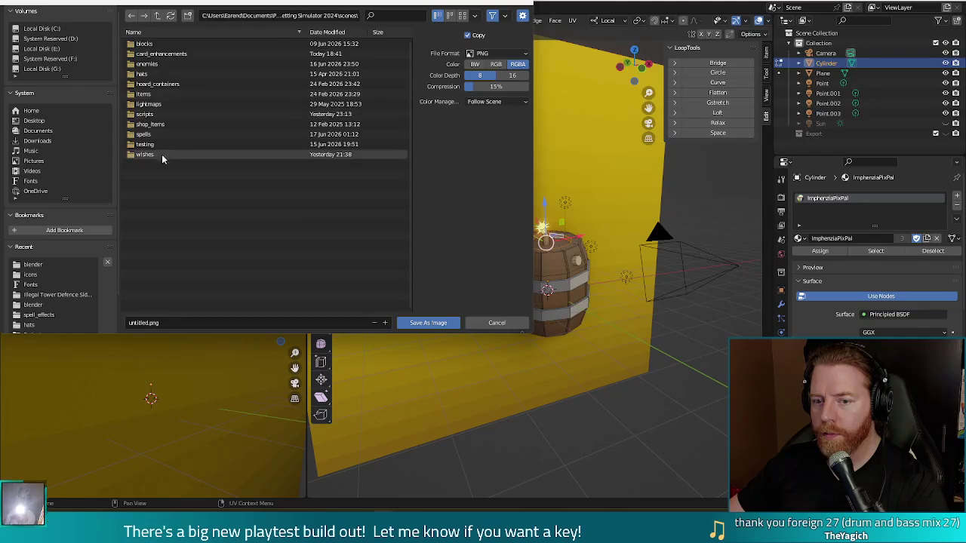
pyautogui.doubleClick(162, 153)
pyautogui.doubleClick(147, 43)
pyautogui.click(144, 322)
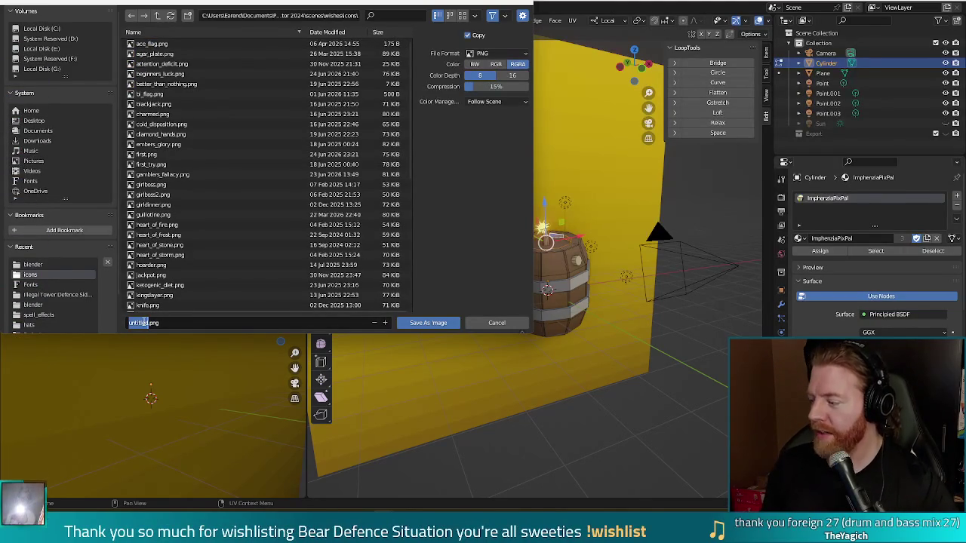
pyautogui.write('powder')
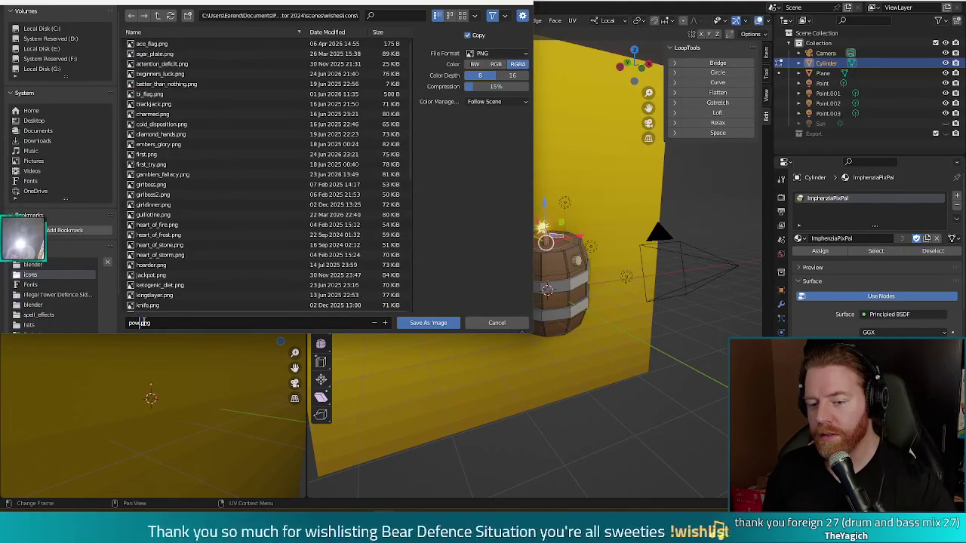
pyautogui.write('_keg')
pyautogui.press('Return')
pyautogui.click(444, 322)
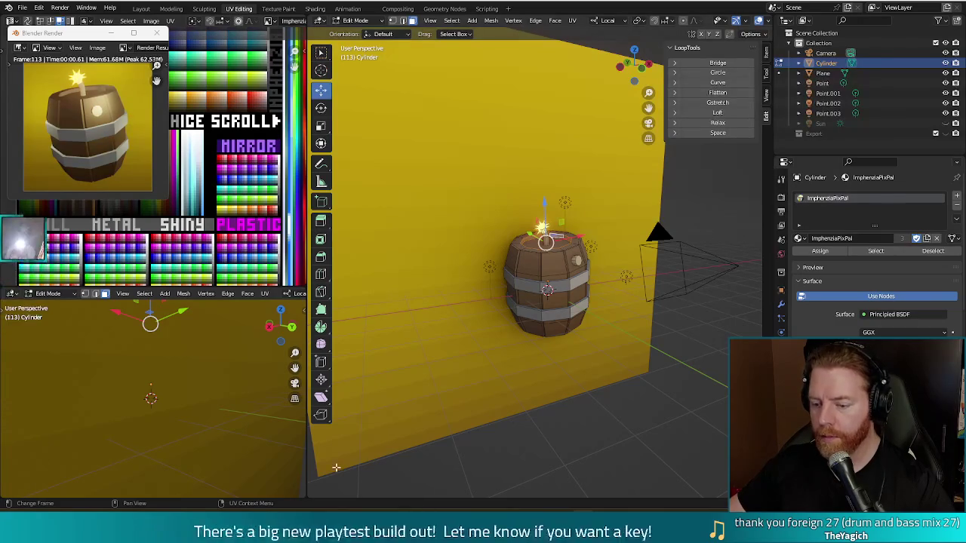
pyautogui.moveTo(428, 508)
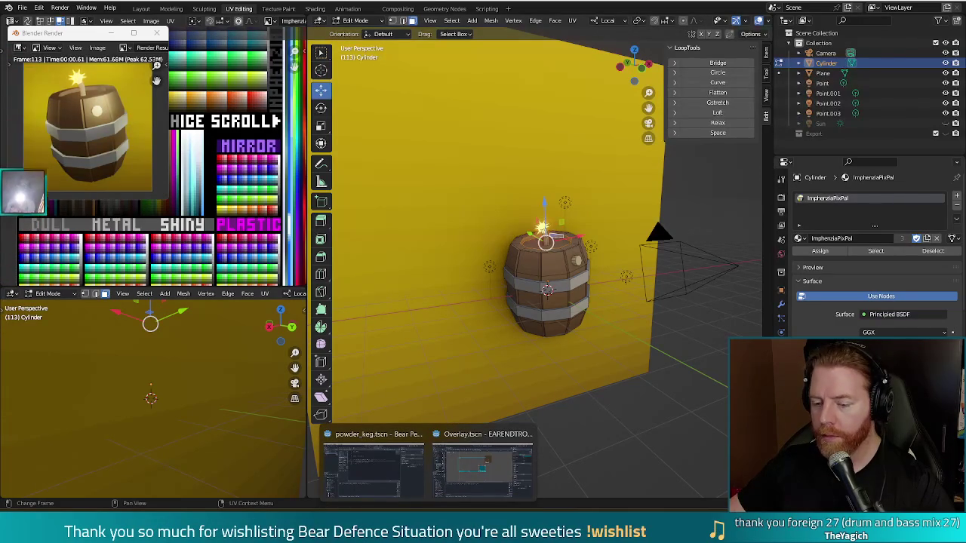
pyautogui.click(369, 466)
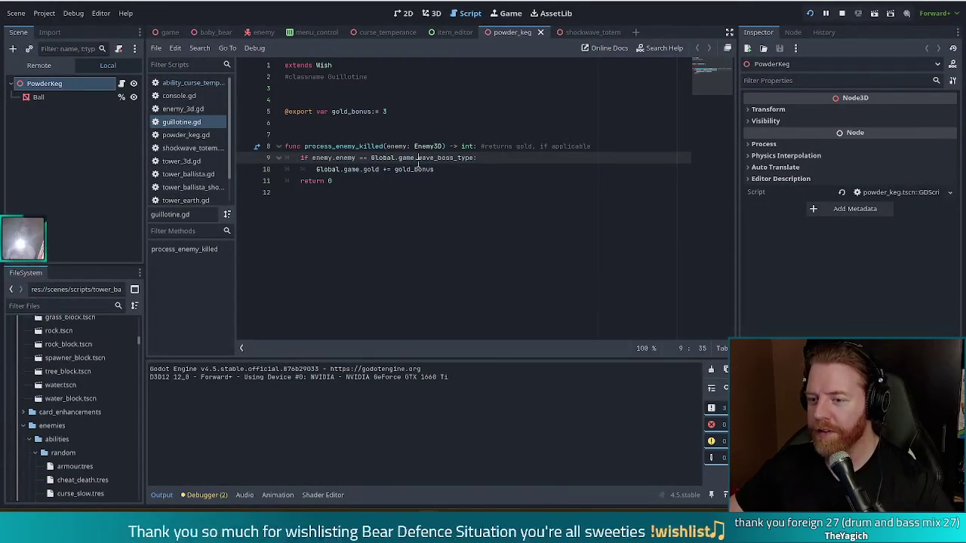
# Assign powder_keg.png as the icon of the powder_keg.tres resource and run the game
pyautogui.click(59, 305)
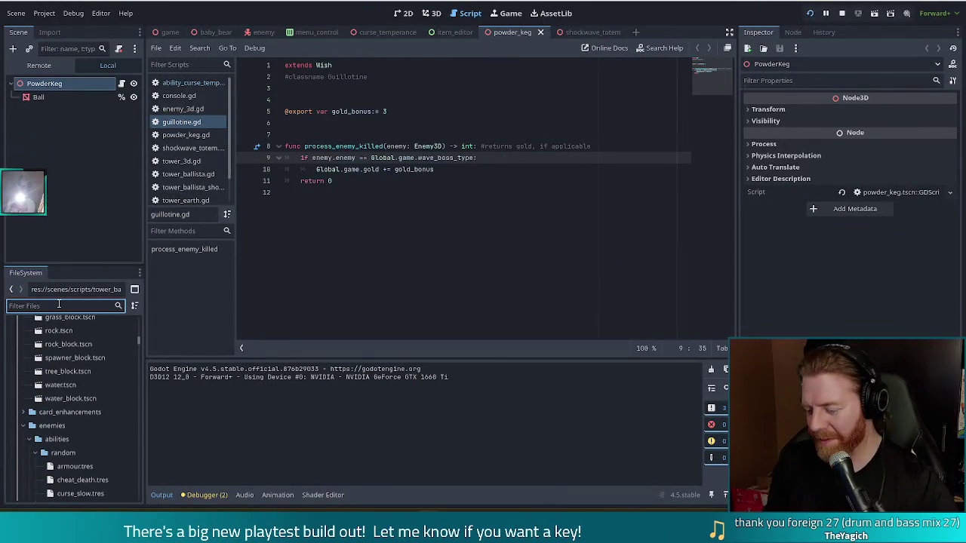
pyautogui.write('powder')
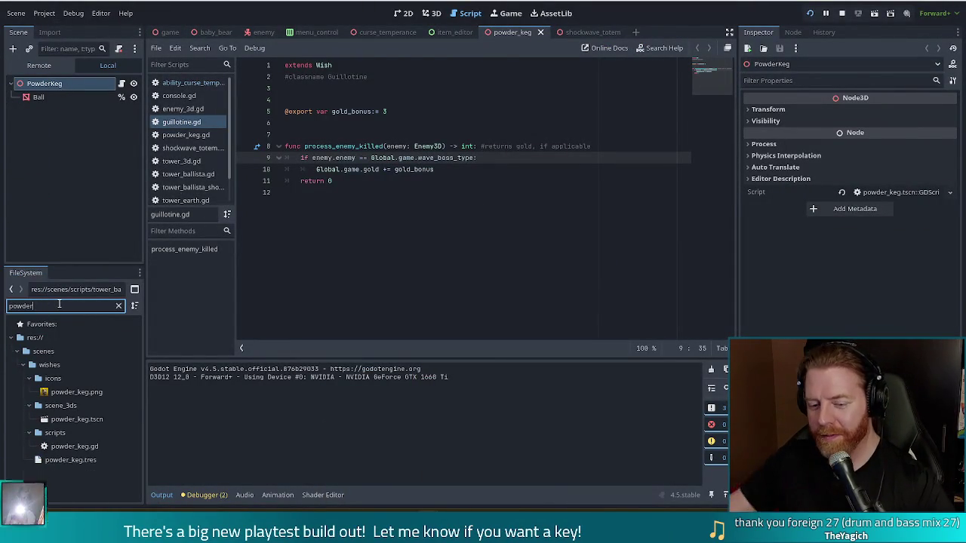
pyautogui.click(65, 459)
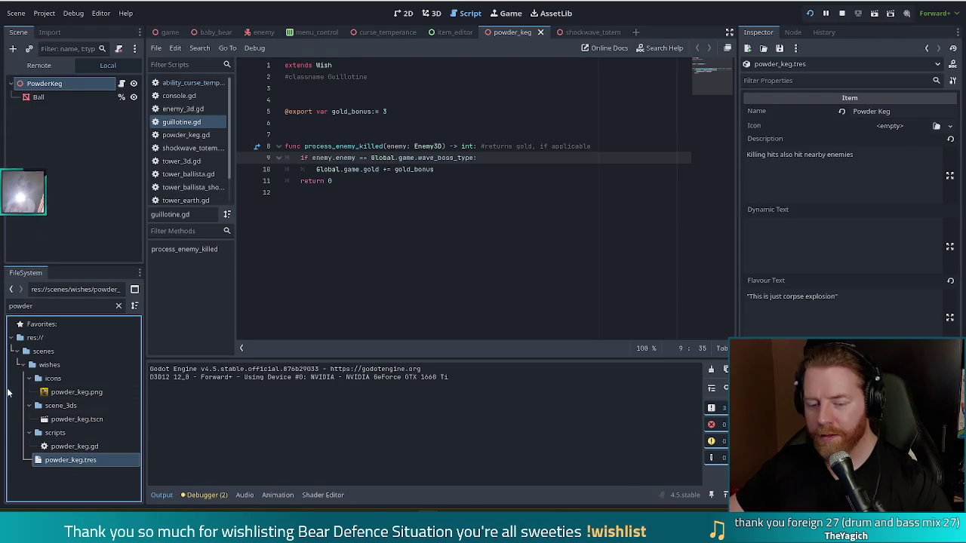
pyautogui.click(92, 393)
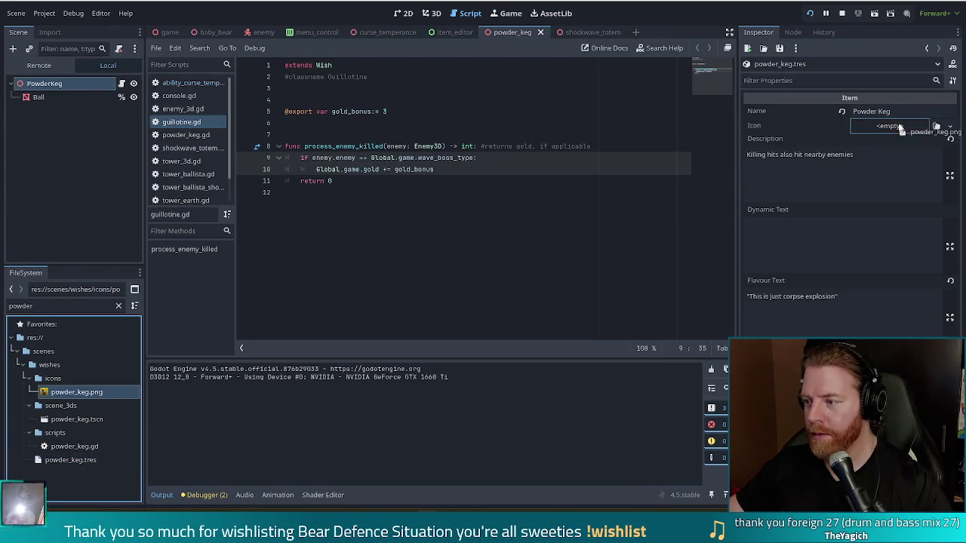
pyautogui.moveTo(118, 371); pyautogui.dragTo(898, 126)
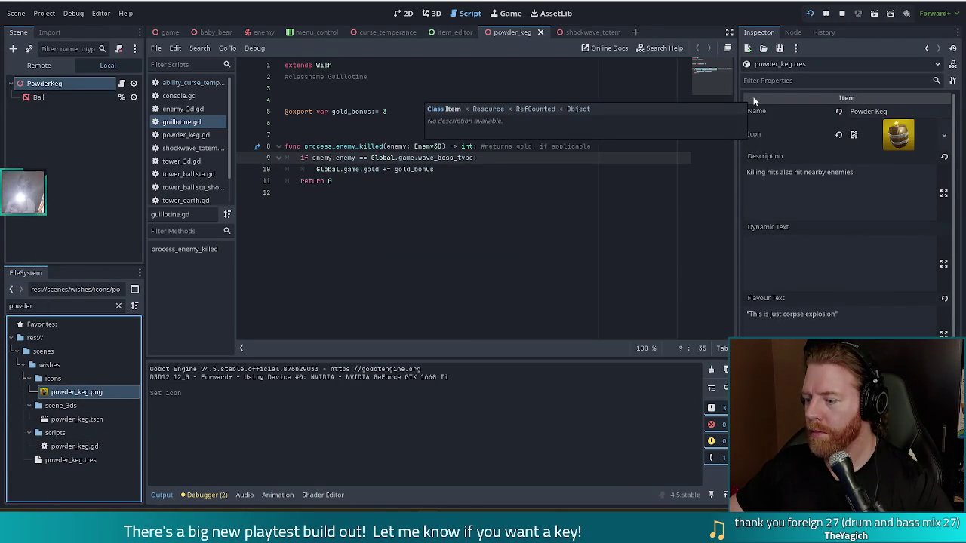
pyautogui.press('F5')
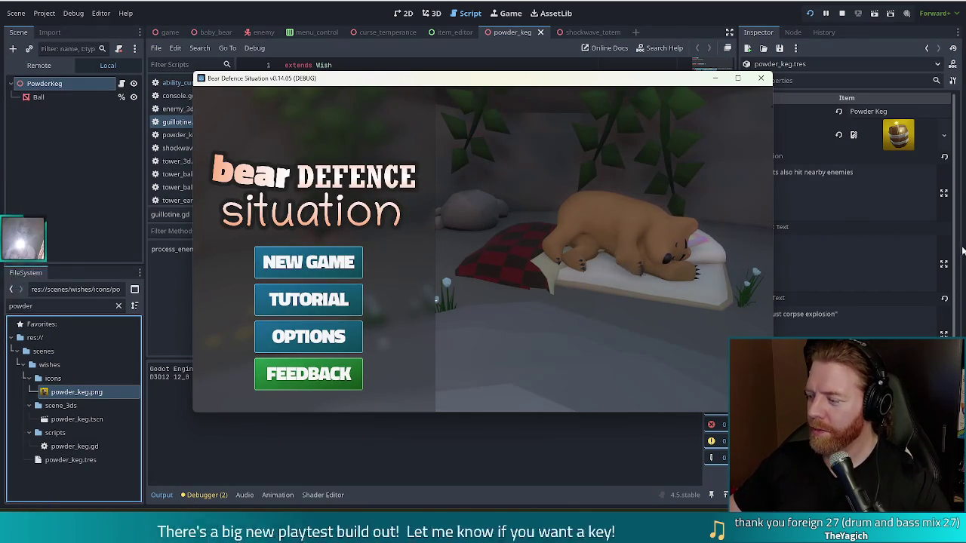
# Start a new game, enter 'add_wish powder_keg' in the console, play, then stop the game
pyautogui.click(308, 262)
pyautogui.press('`')
pyautogui.write('add_wish powder_keg')
pyautogui.press('Return')
pyautogui.press('Escape')
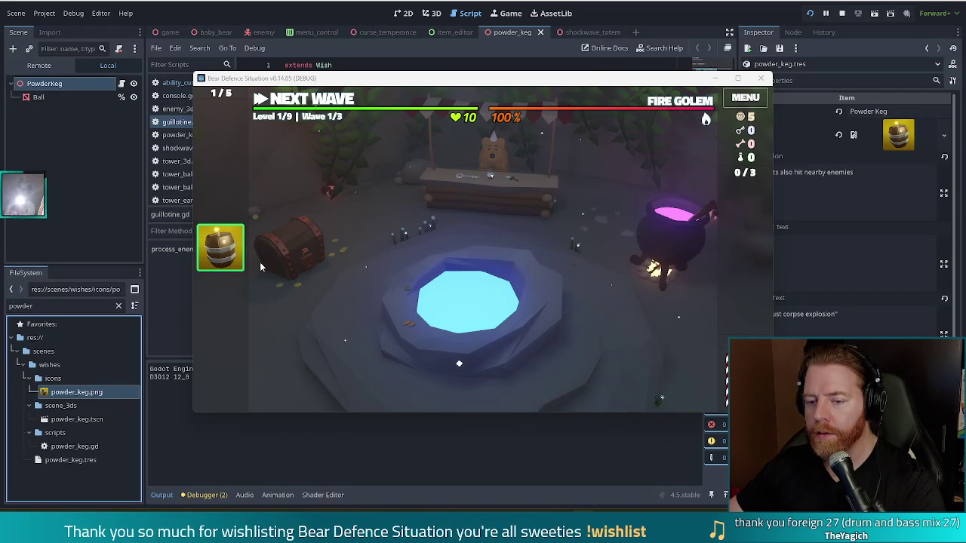
pyautogui.click(842, 15)
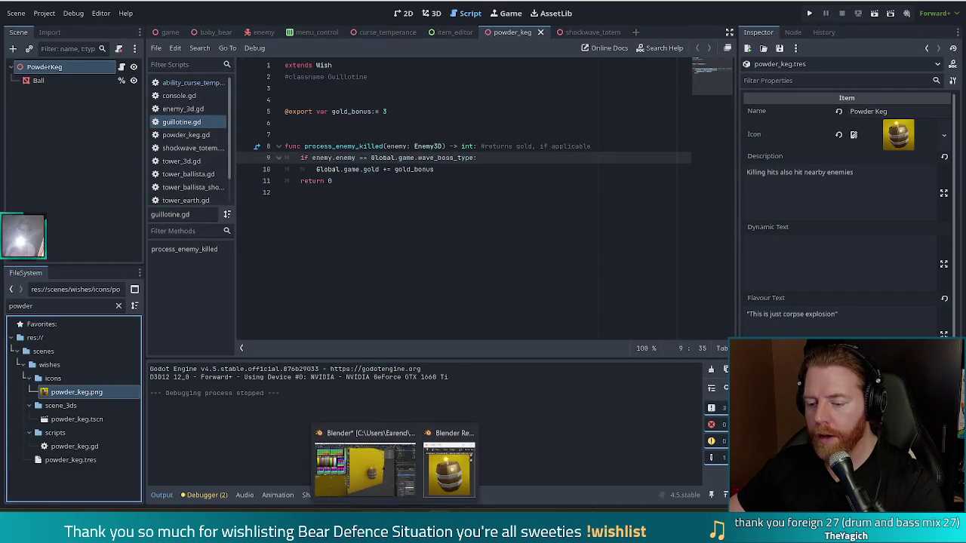
# Back in Blender, shift the barrel top's UVs onto a different palette swatch and render
pyautogui.click(387, 483)
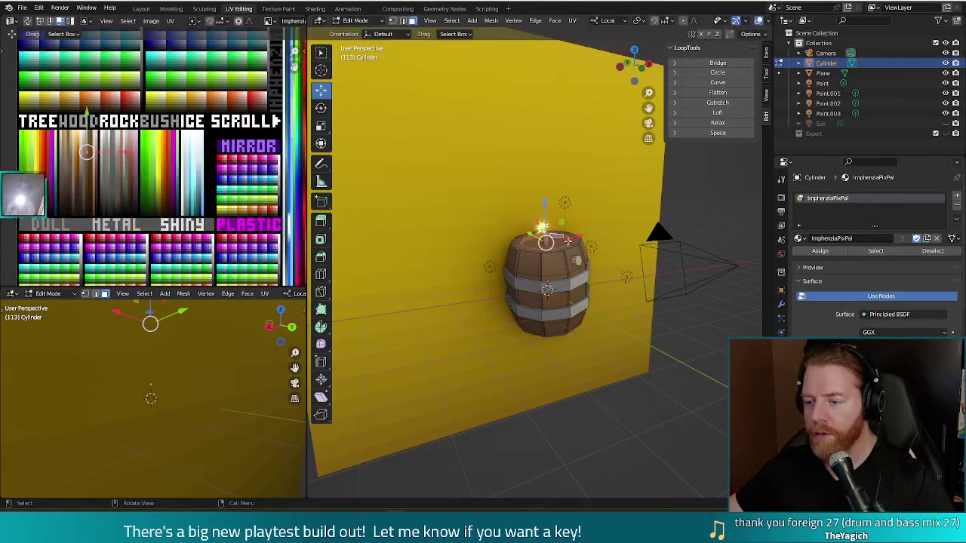
pyautogui.moveTo(625, 212); pyautogui.dragTo(534, 236, button='middle')
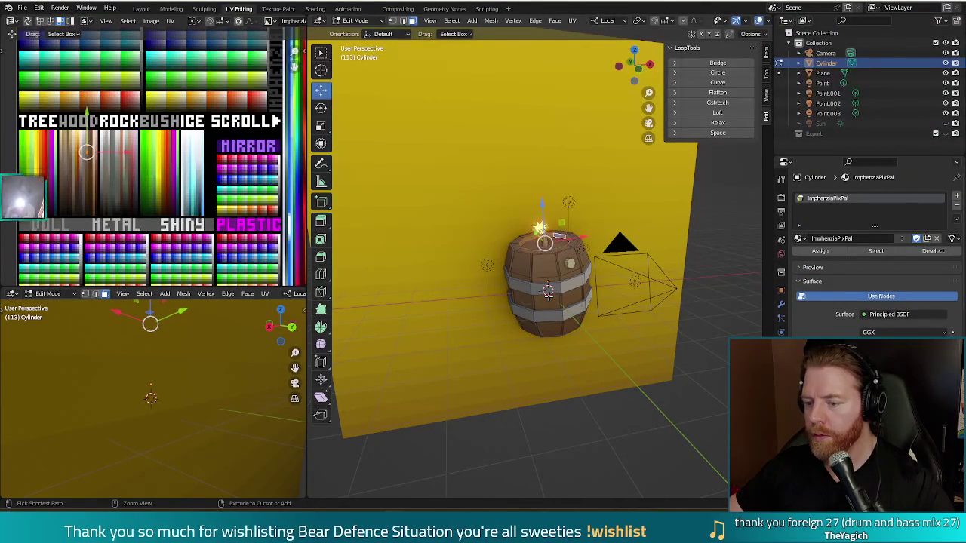
pyautogui.press('g')
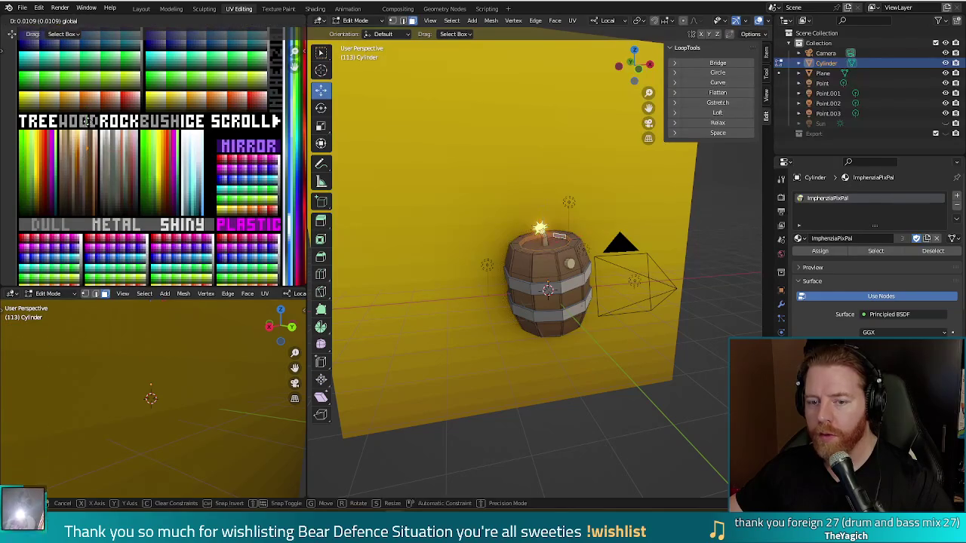
pyautogui.click(70, 147)
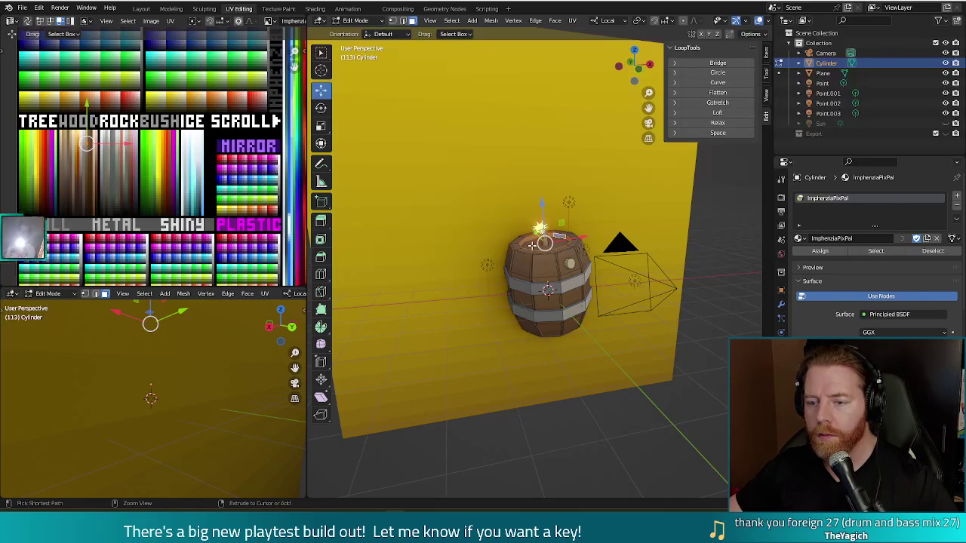
pyautogui.press('g')
pyautogui.click(86, 117)
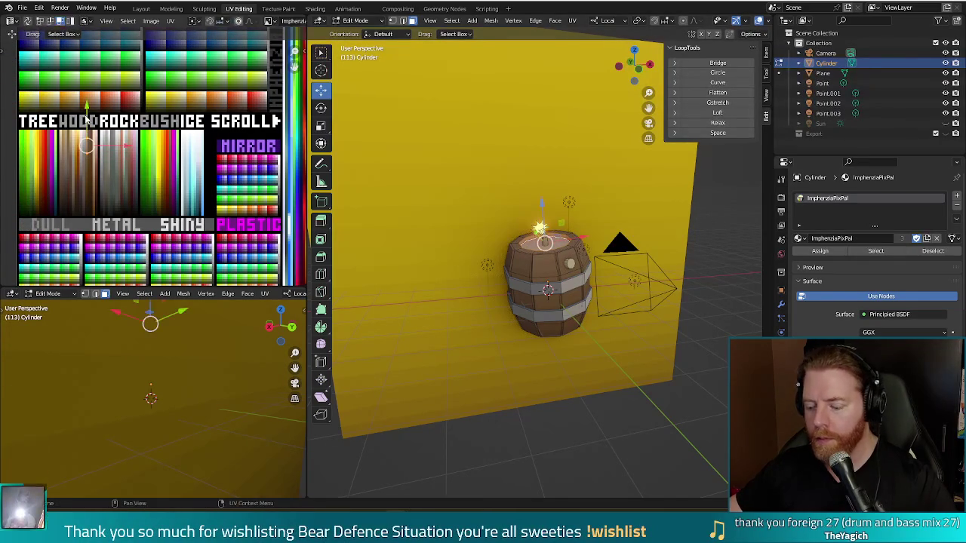
pyautogui.press('F12')
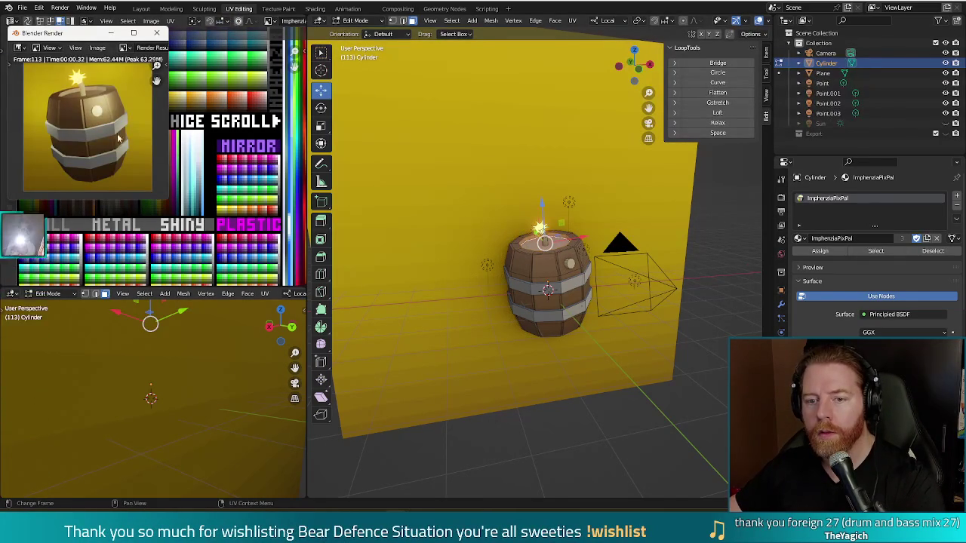
# Reselect the barrel top's UVs, nudge them to another swatch, and re-render the barrel
pyautogui.click(157, 33)
pyautogui.click(79, 170)
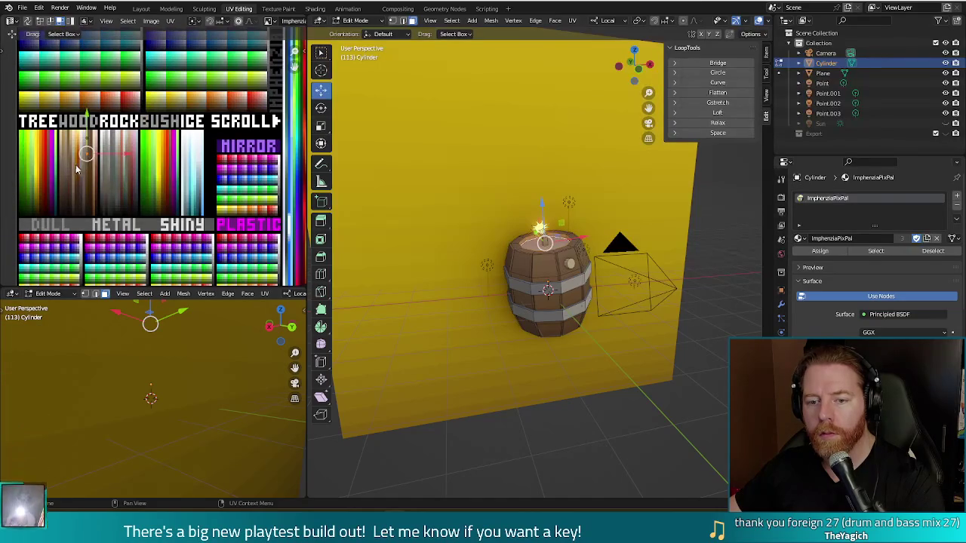
pyautogui.press('g')
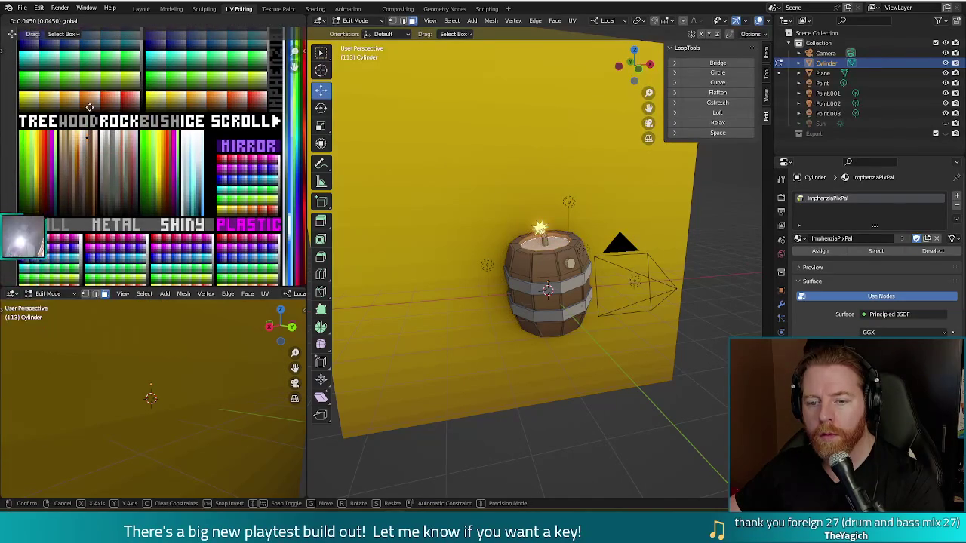
pyautogui.click(89, 107)
pyautogui.press('F12')
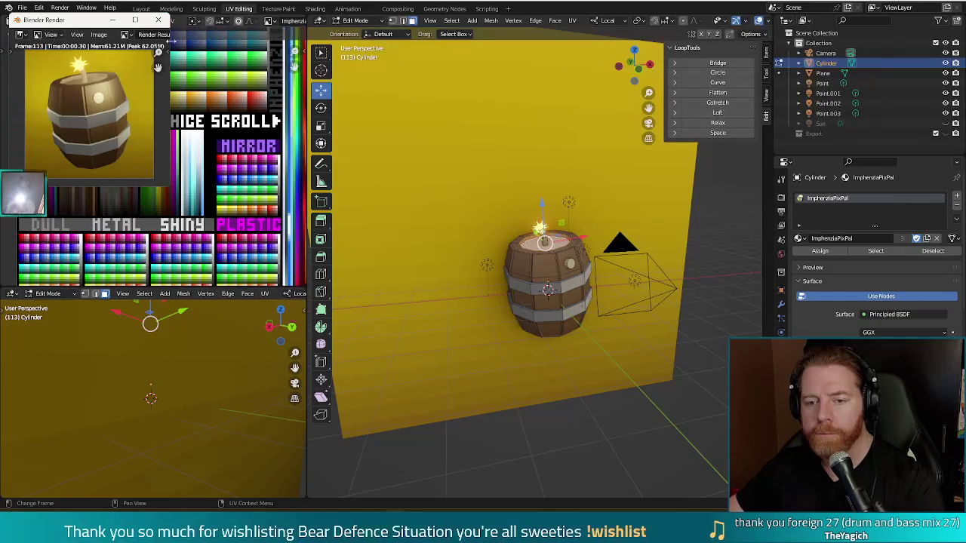
pyautogui.click(159, 20)
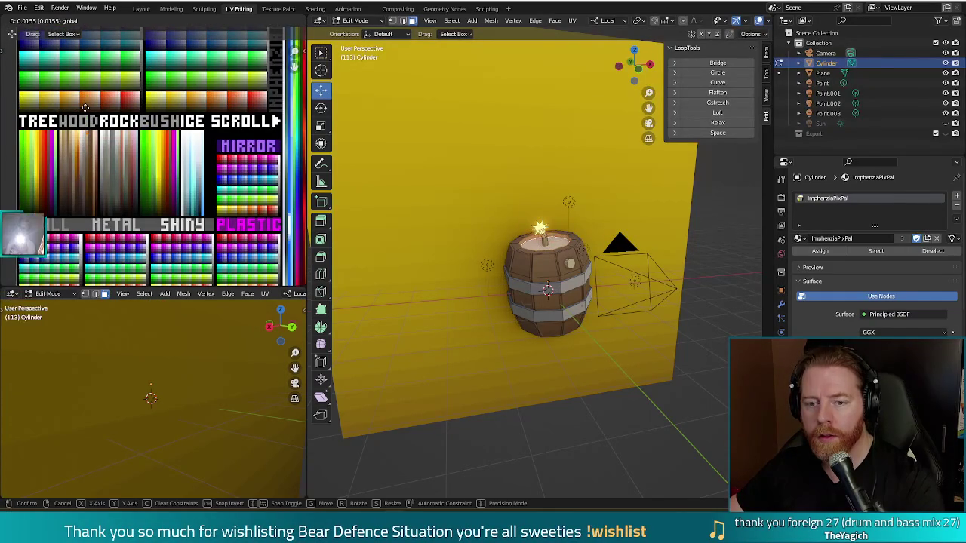
pyautogui.press('F12')
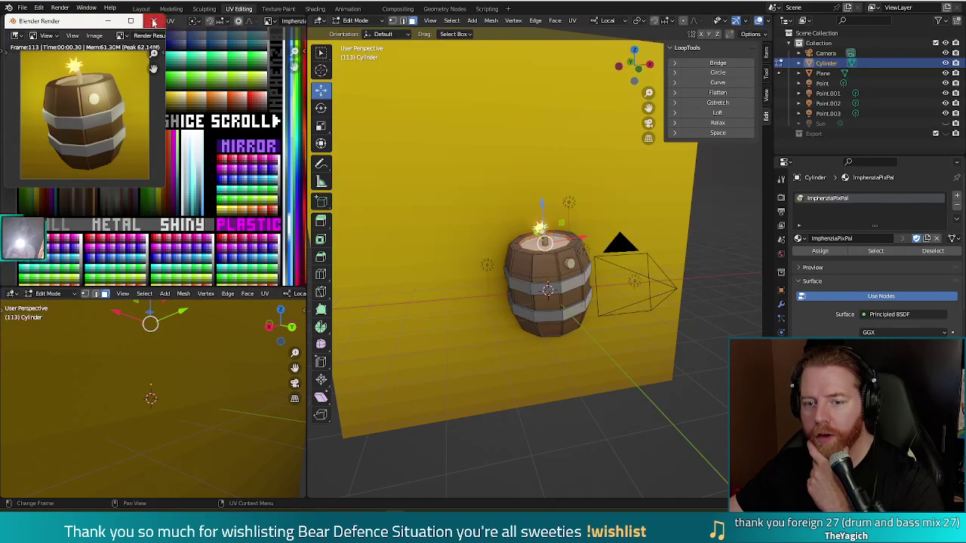
# Shift the barrel-top UVs to another swatch and render the barrel twice
pyautogui.click(172, 46)
pyautogui.press('g')
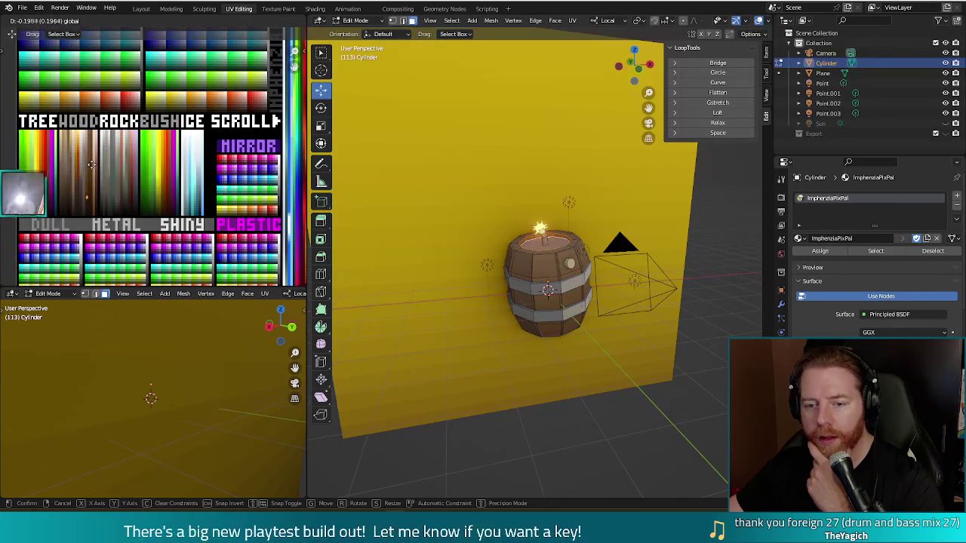
pyautogui.click(90, 172)
pyautogui.press('F12')
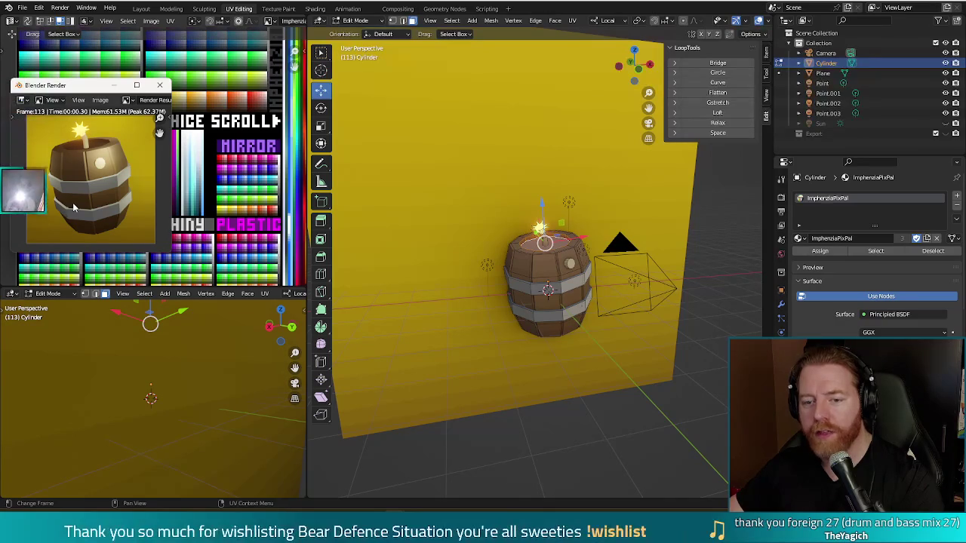
pyautogui.click(160, 85)
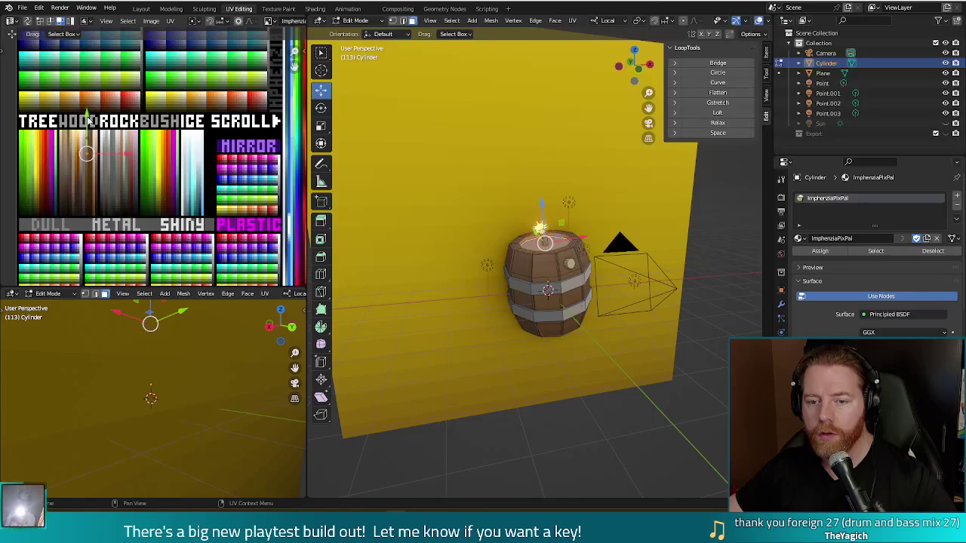
pyautogui.press('F12')
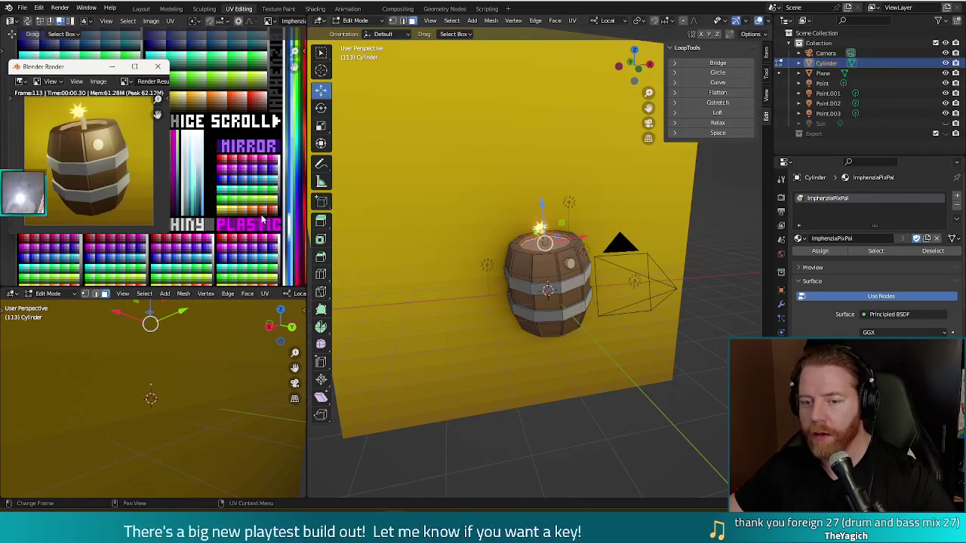
# Move the top's UVs again and re-render to compare the new colour
pyautogui.press('Escape')
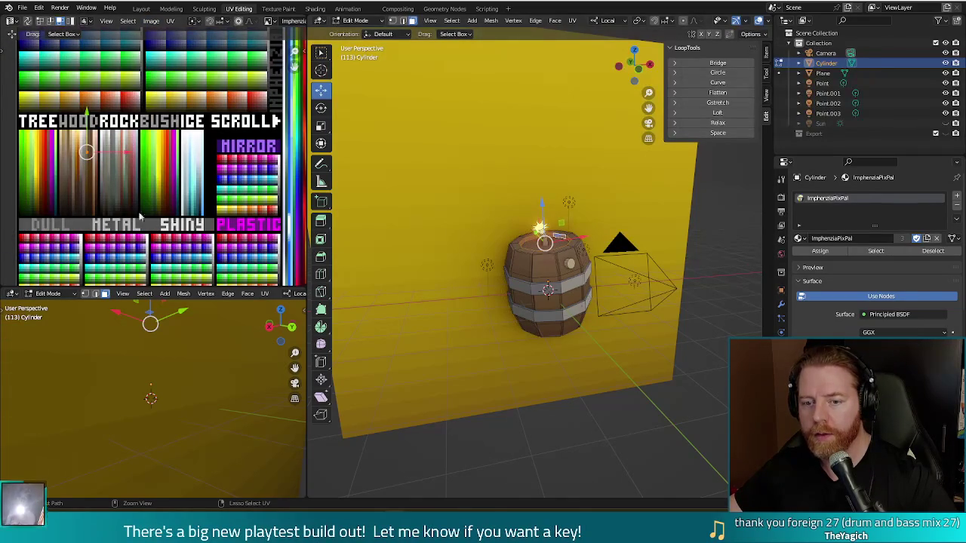
pyautogui.press('g')
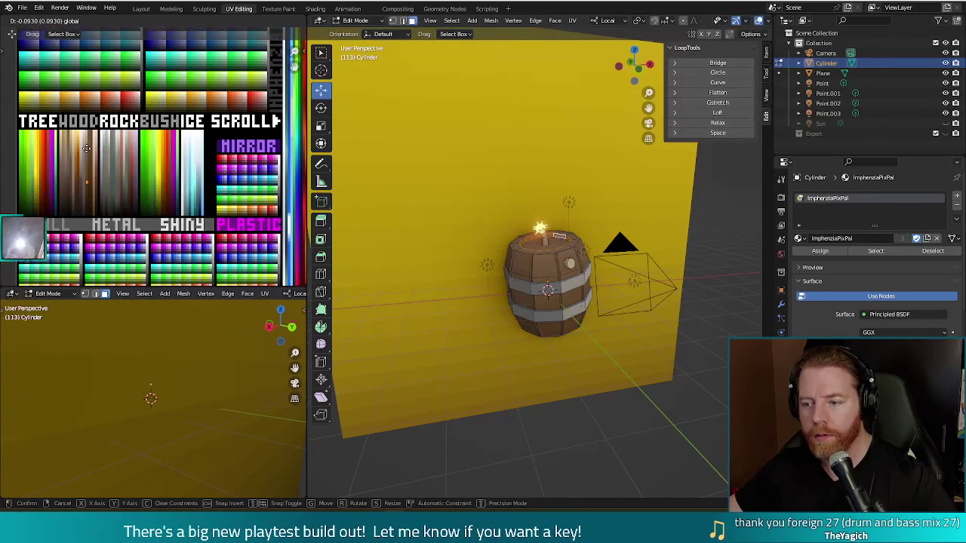
pyautogui.click(85, 162)
pyautogui.press('F12')
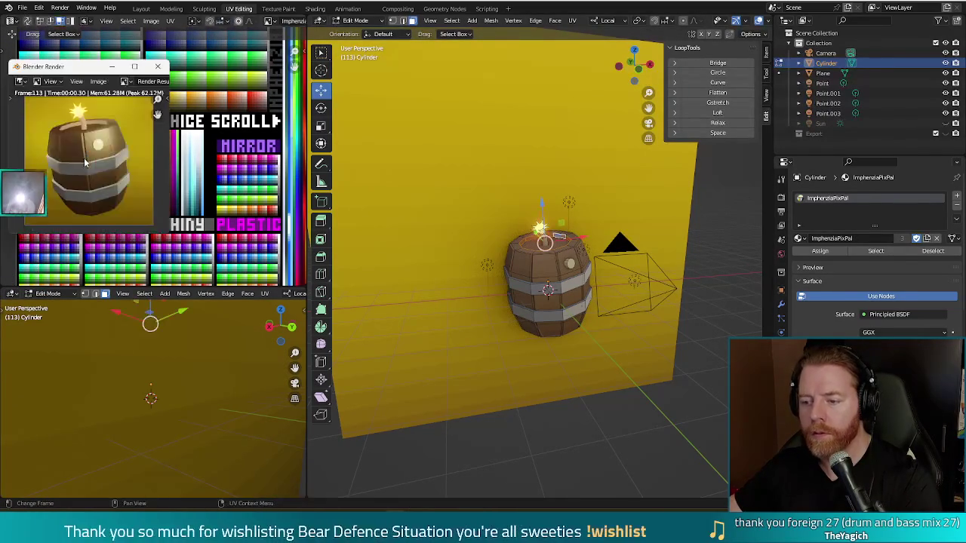
pyautogui.click(160, 69)
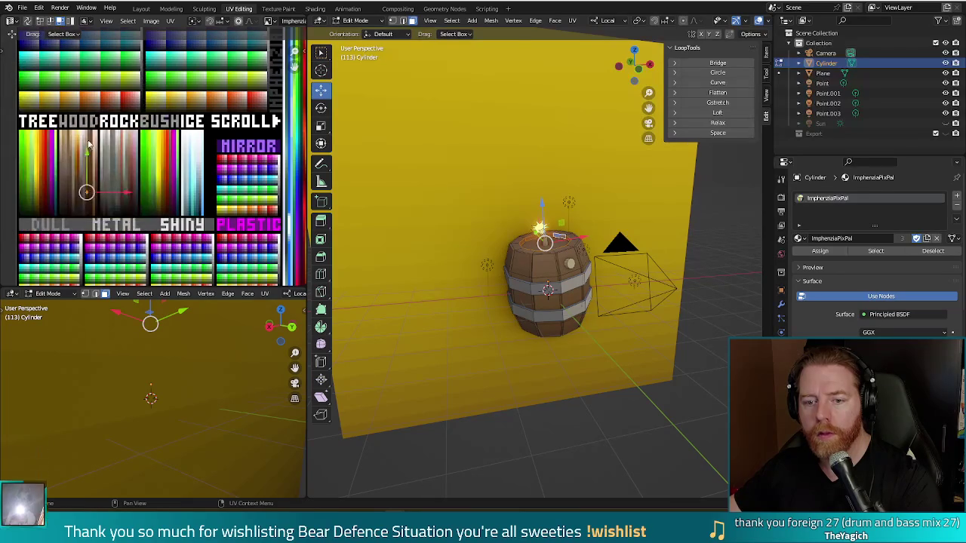
pyautogui.press('F12')
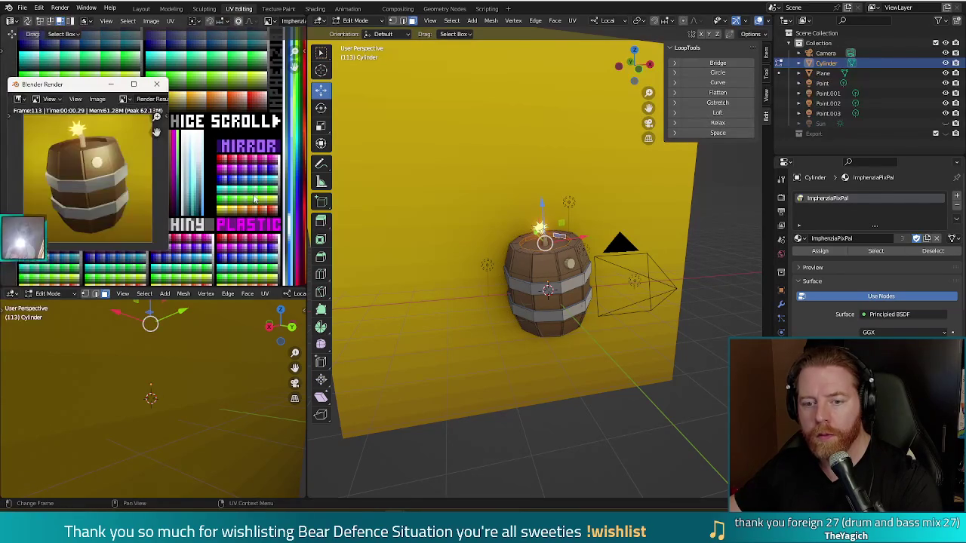
pyautogui.click(156, 84)
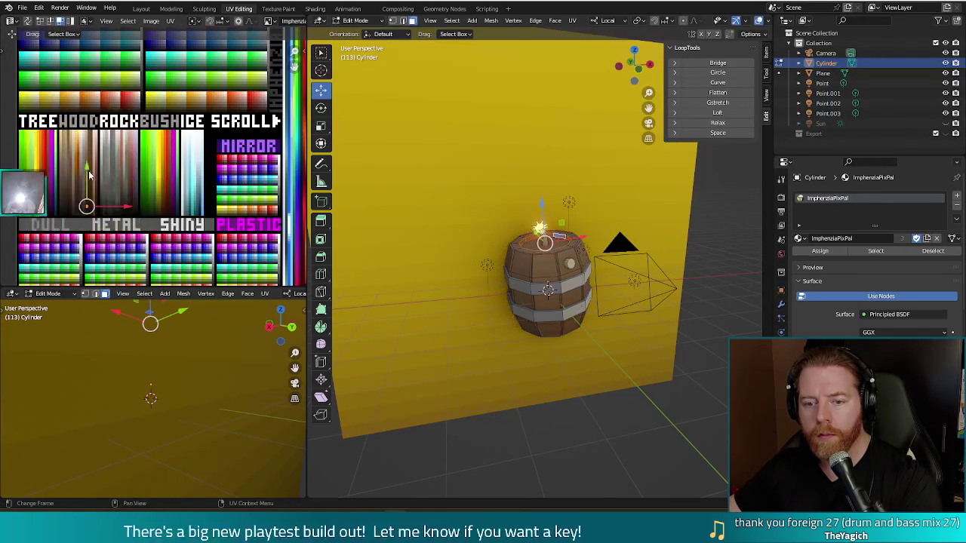
# Try two more UV positions for the barrel top, undoing and redoing the second move
pyautogui.press('g')
pyautogui.click(85, 176)
pyautogui.press('F12')
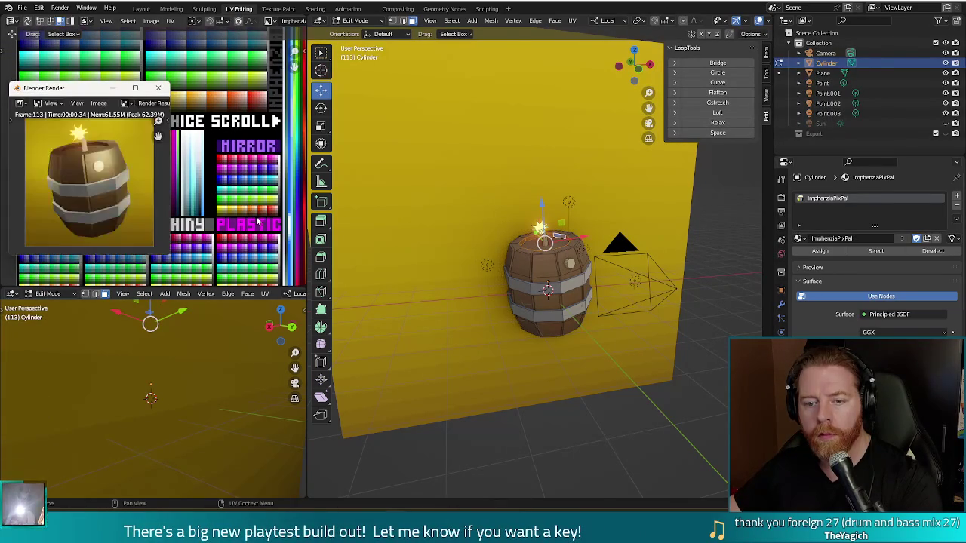
pyautogui.click(158, 88)
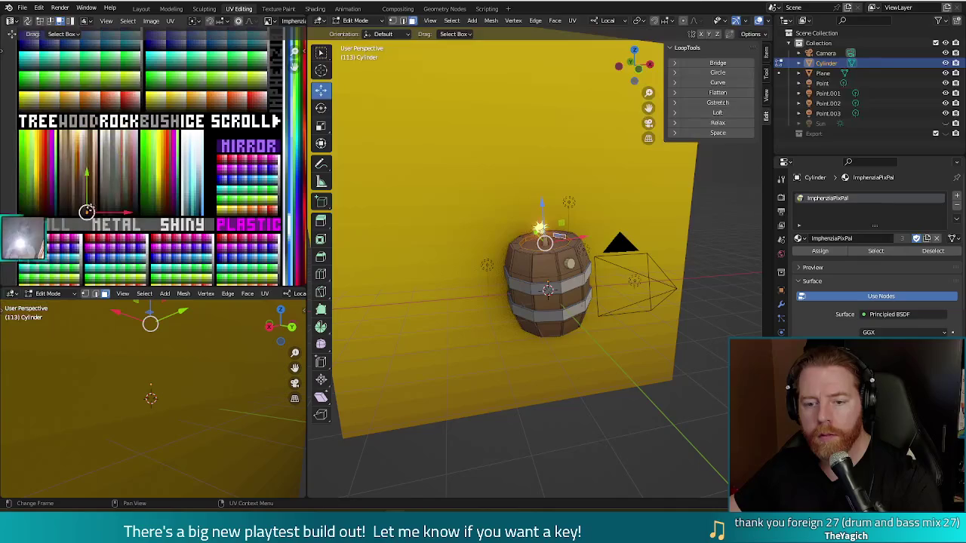
pyautogui.press('g')
pyautogui.click(86, 212)
pyautogui.hotkey('ctrl', 'z')
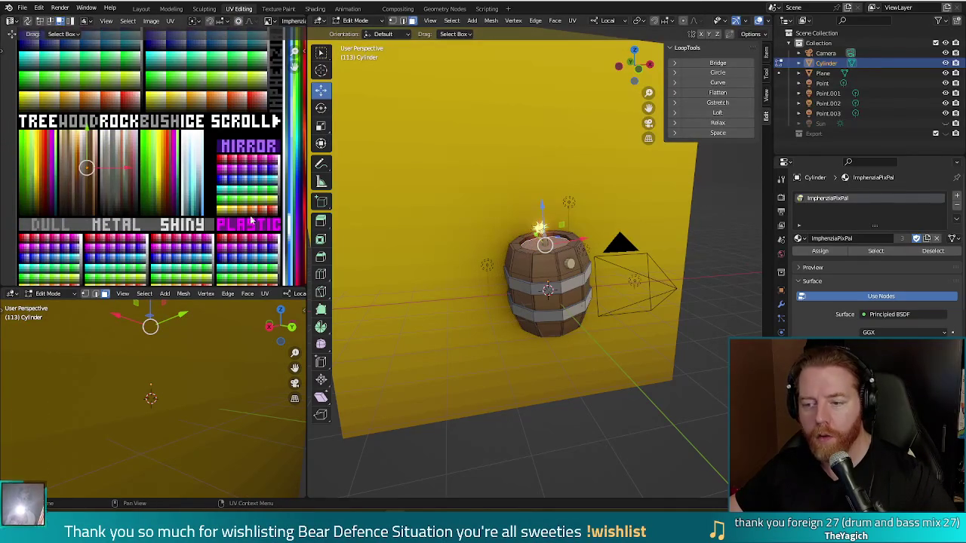
pyautogui.hotkey('ctrl', 'shift', 'z')
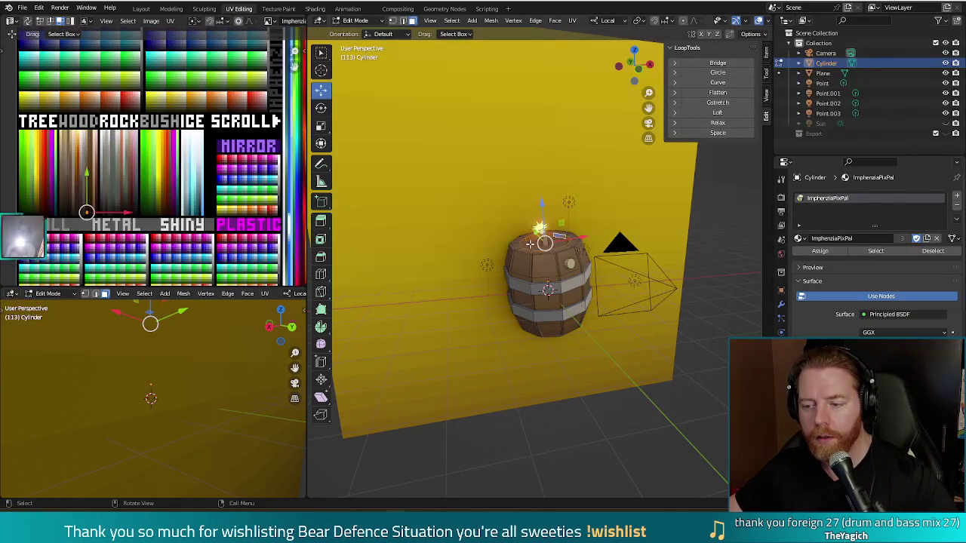
# Reposition the top's UVs twice more until the render shows a brown wood shade
pyautogui.press('s')
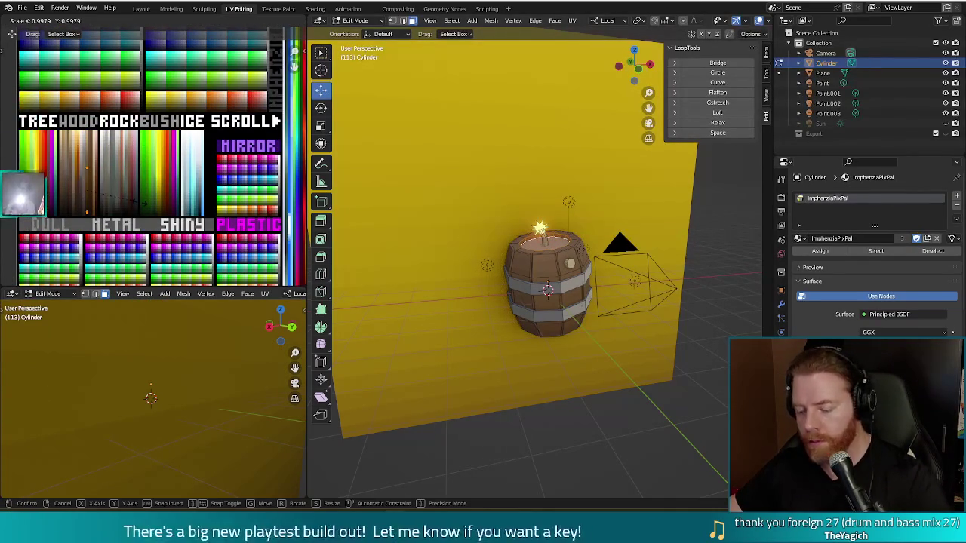
pyautogui.press('g')
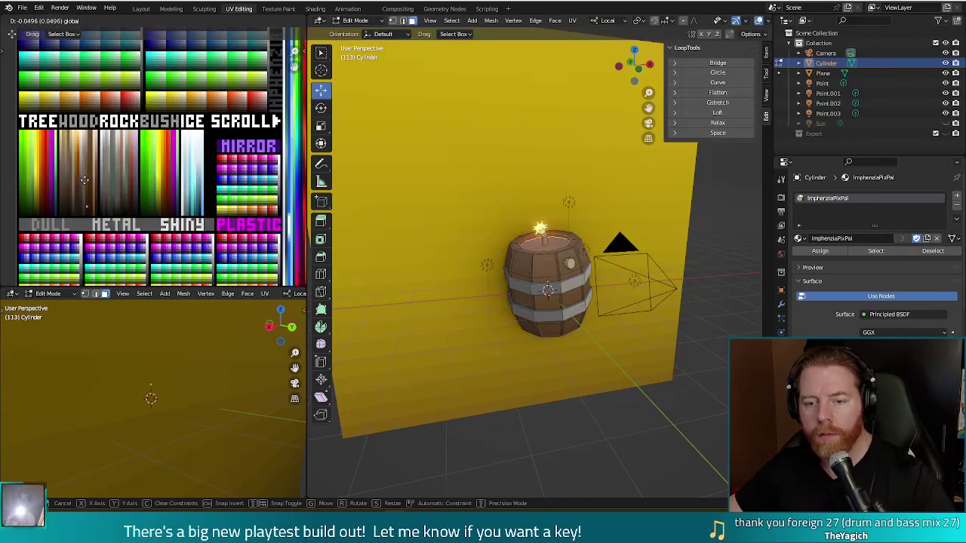
pyautogui.click(83, 182)
pyautogui.press('F12')
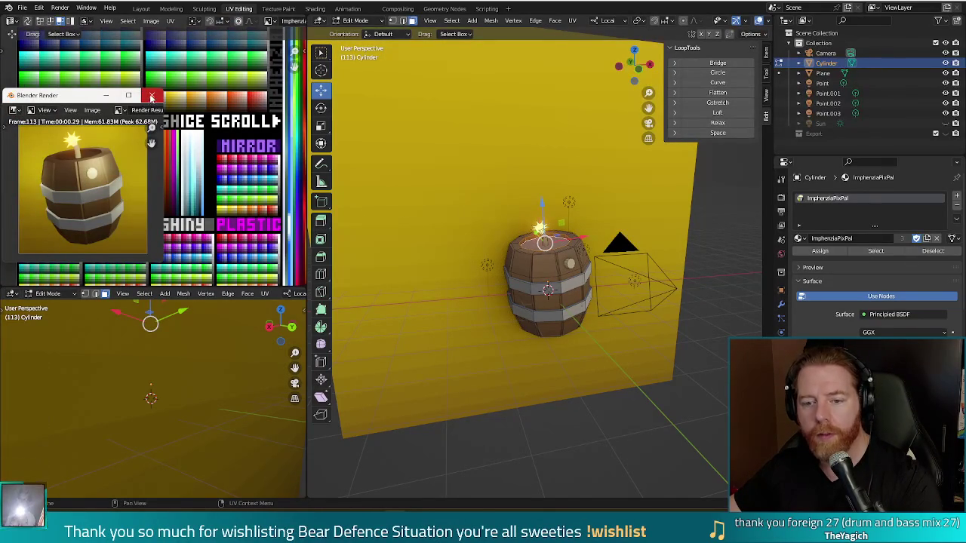
pyautogui.click(151, 97)
pyautogui.press('g')
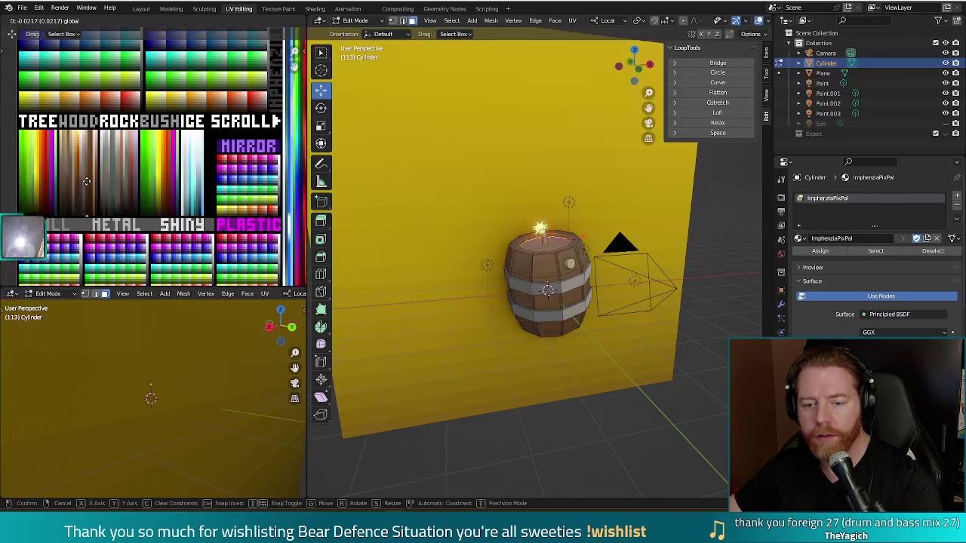
pyautogui.click(87, 181)
pyautogui.press('F12')
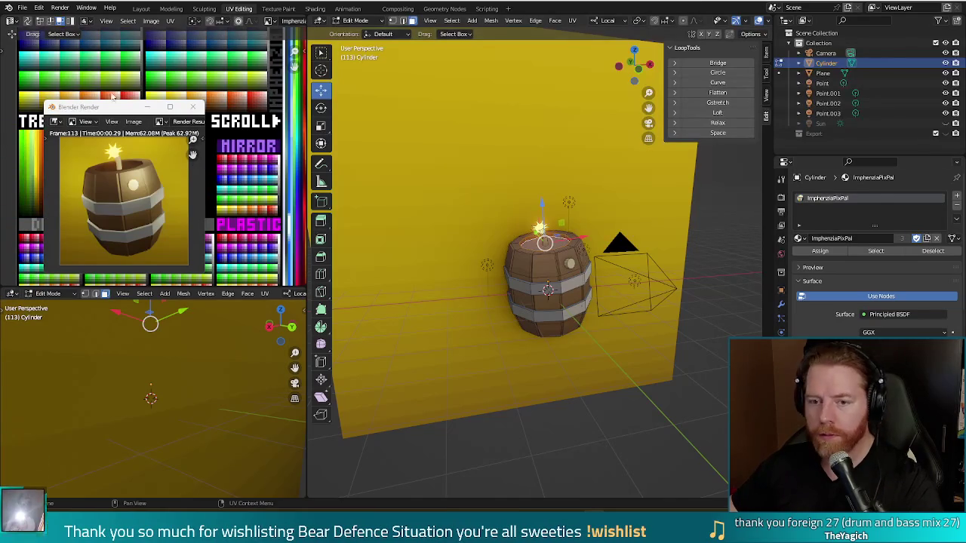
# Save the barrel render over powder_keg.png and return to the Godot editor
pyautogui.click(133, 122)
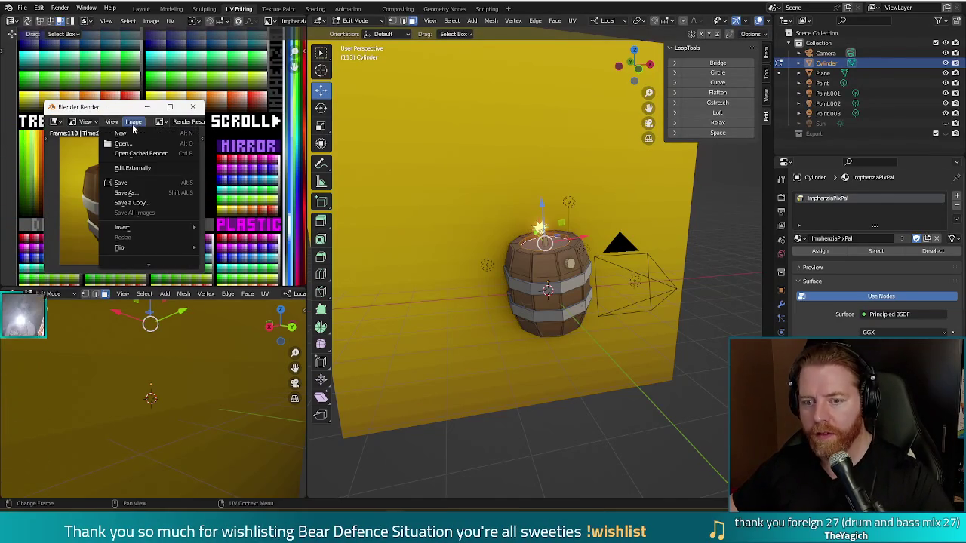
pyautogui.click(149, 198)
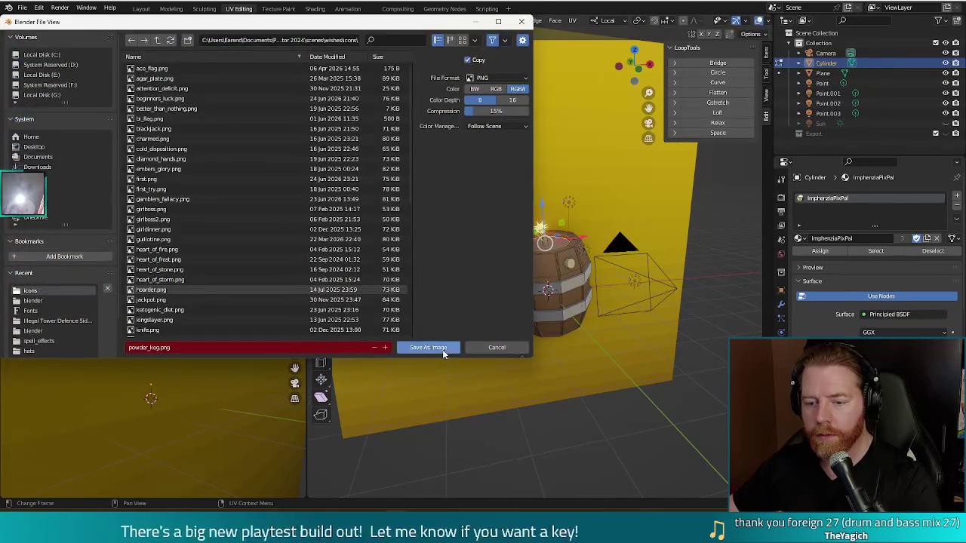
pyautogui.click(442, 349)
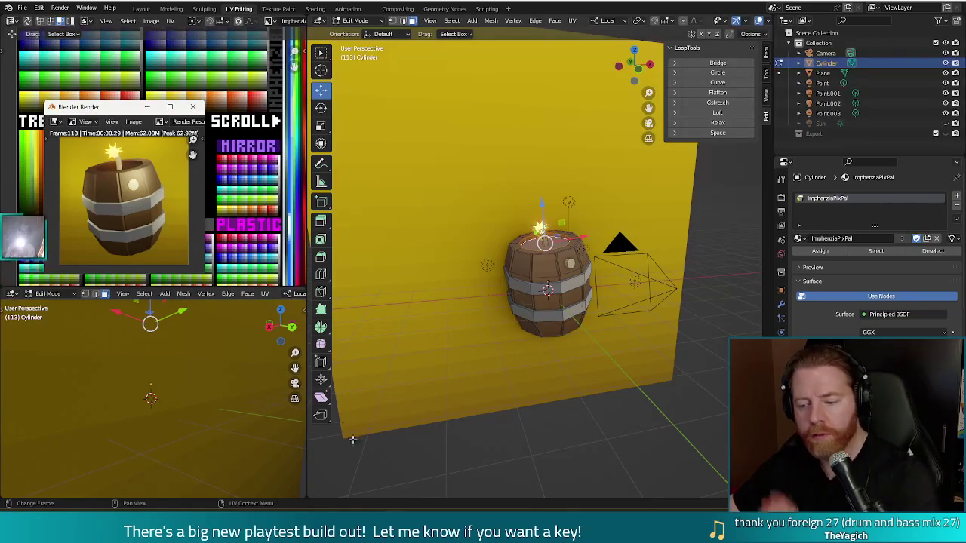
pyautogui.click(389, 457)
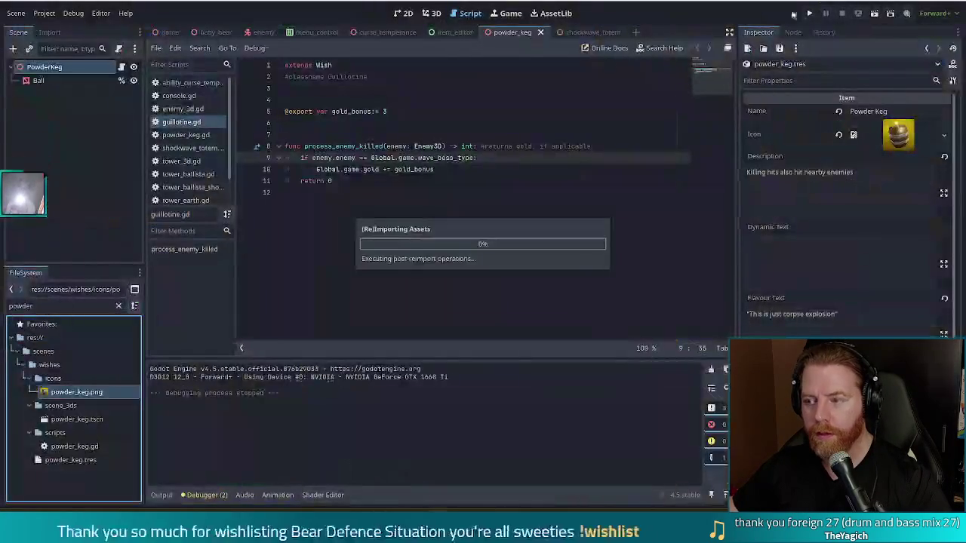
# Run the Bear Defence Situation project and start a new game from its main menu
pyautogui.click(809, 14)
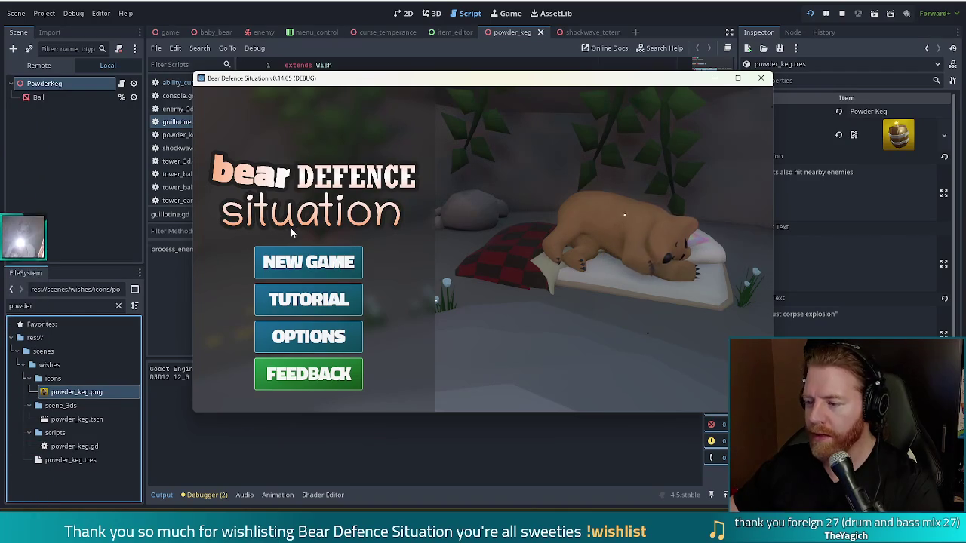
pyautogui.click(309, 262)
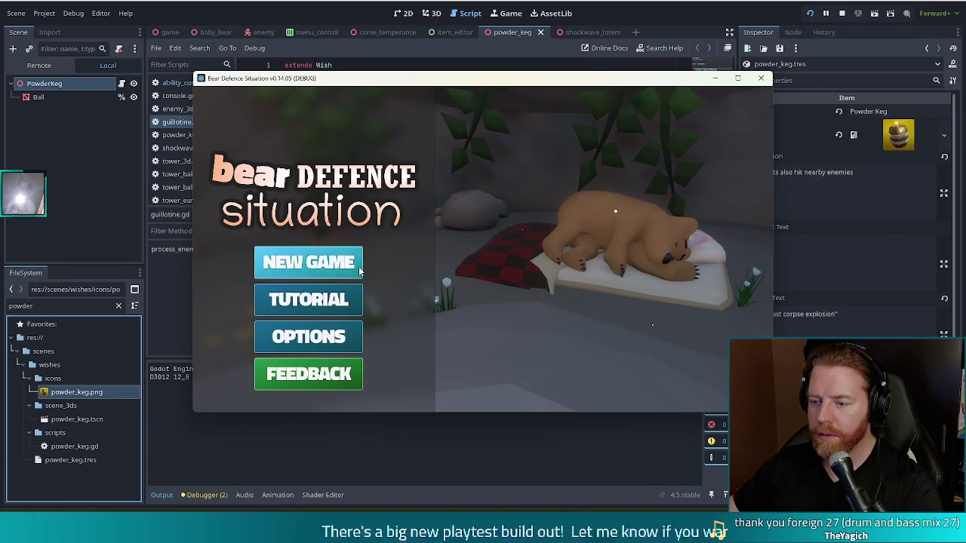
# Grant the Powder Keg wish with the add_wish powder_keg console command, then go fullscreen
pyautogui.press('`')
pyautogui.write('add_wish powder')
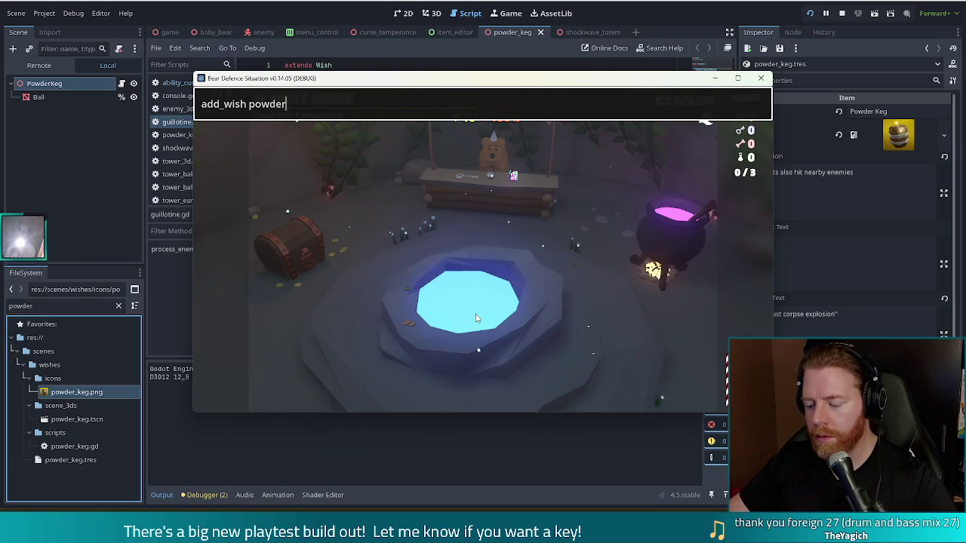
pyautogui.write('g')
pyautogui.press('Return')
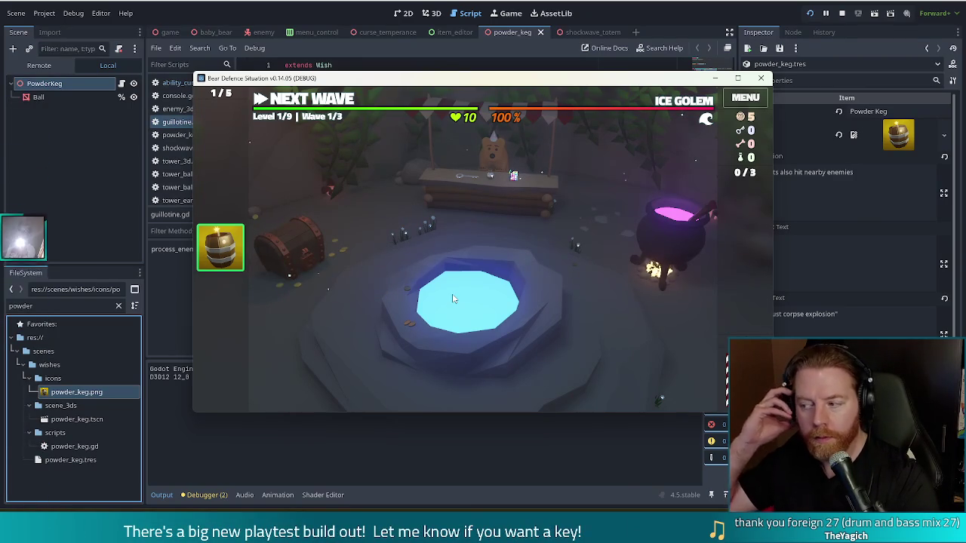
pyautogui.press('F11')
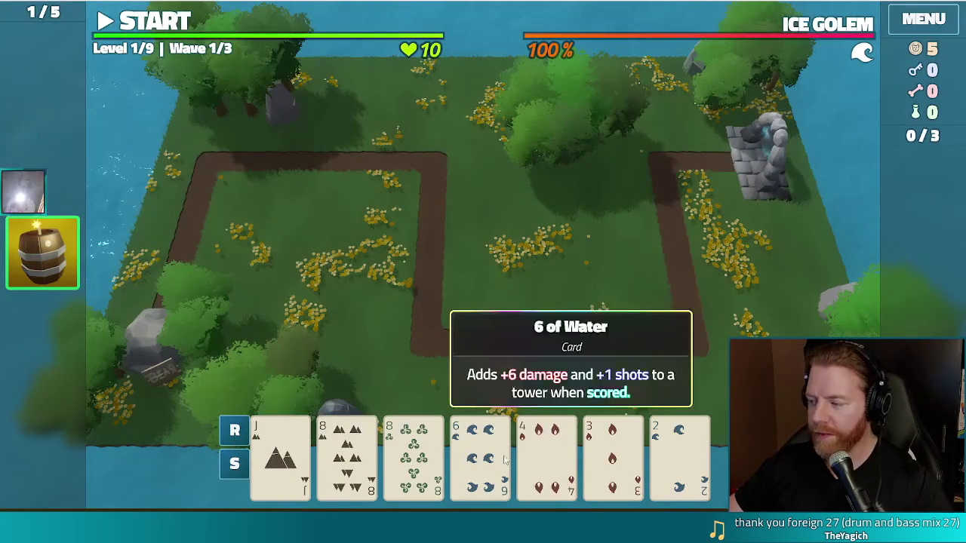
# Discard the 6 of Water and the 8 of Wind for new cards
pyautogui.click(483, 457)
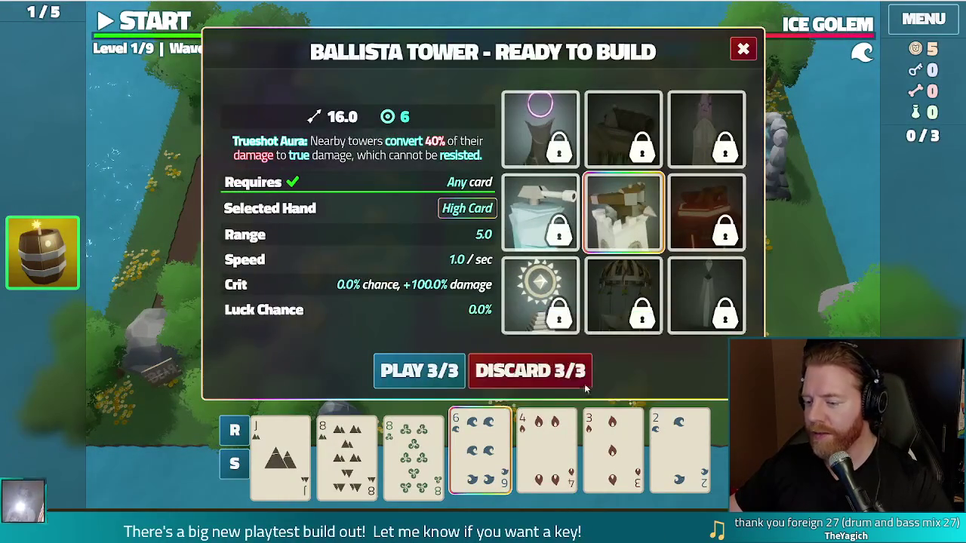
pyautogui.click(560, 369)
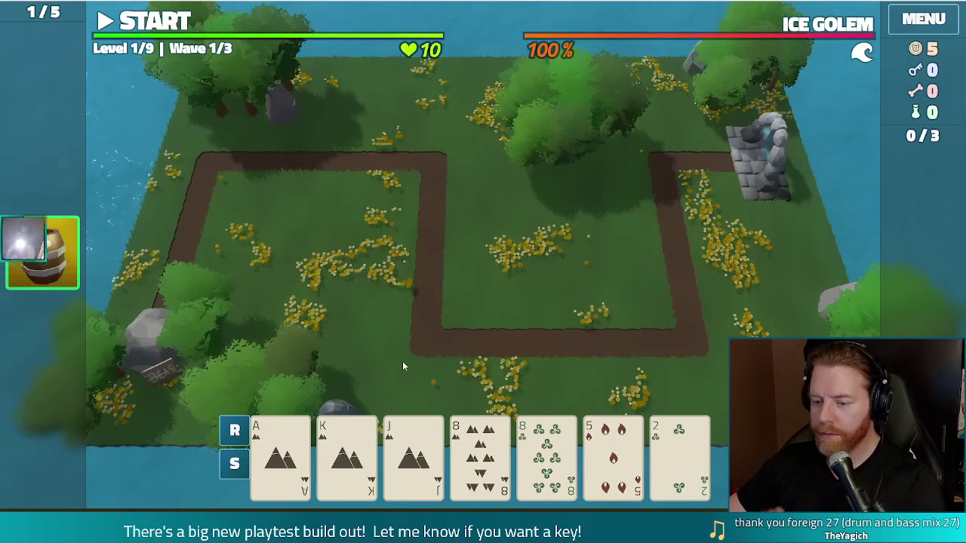
pyautogui.click(546, 453)
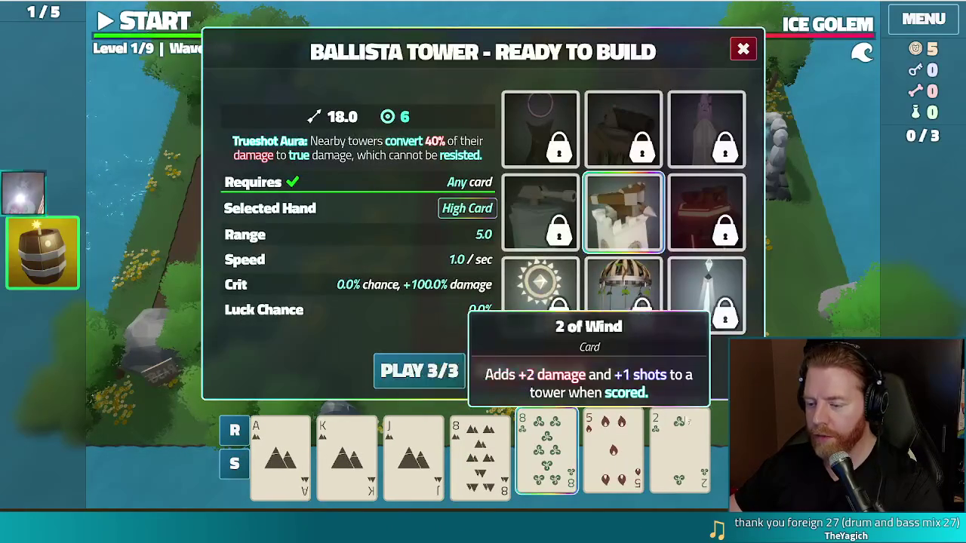
pyautogui.click(556, 365)
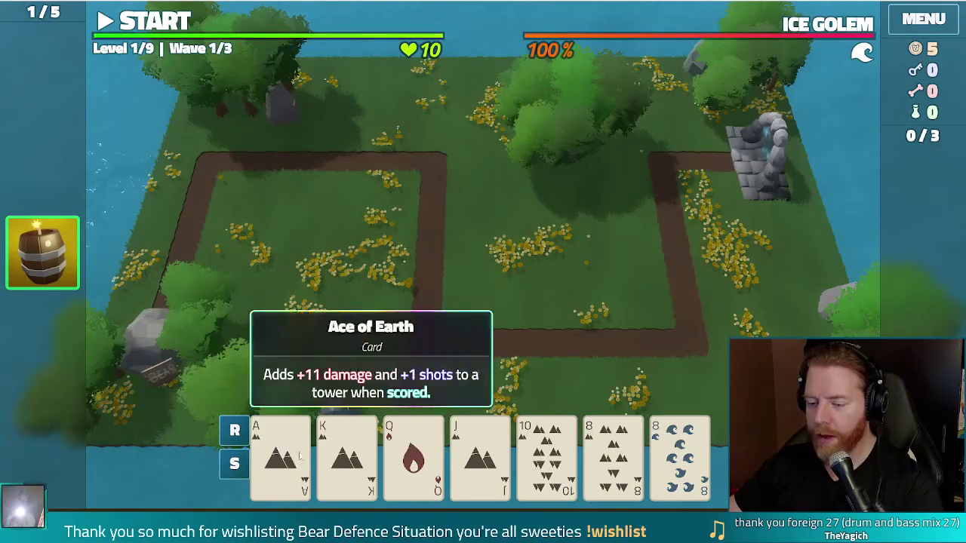
# Play the Earth flush A, K, J, 10, 8 as a Ballista Tower beside the right path, then start wave 1
pyautogui.click(281, 453)
pyautogui.click(347, 453)
pyautogui.click(480, 453)
pyautogui.click(547, 452)
pyautogui.click(612, 452)
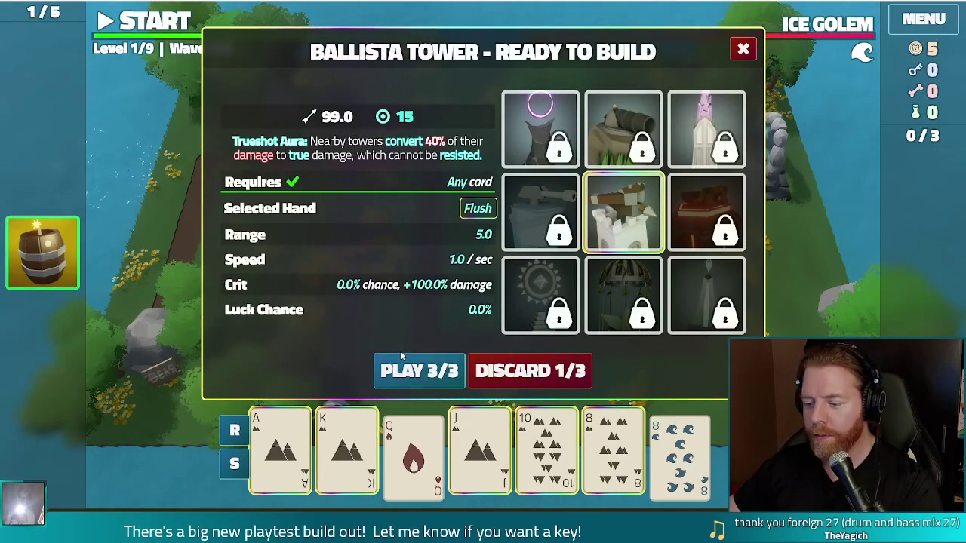
pyautogui.click(431, 373)
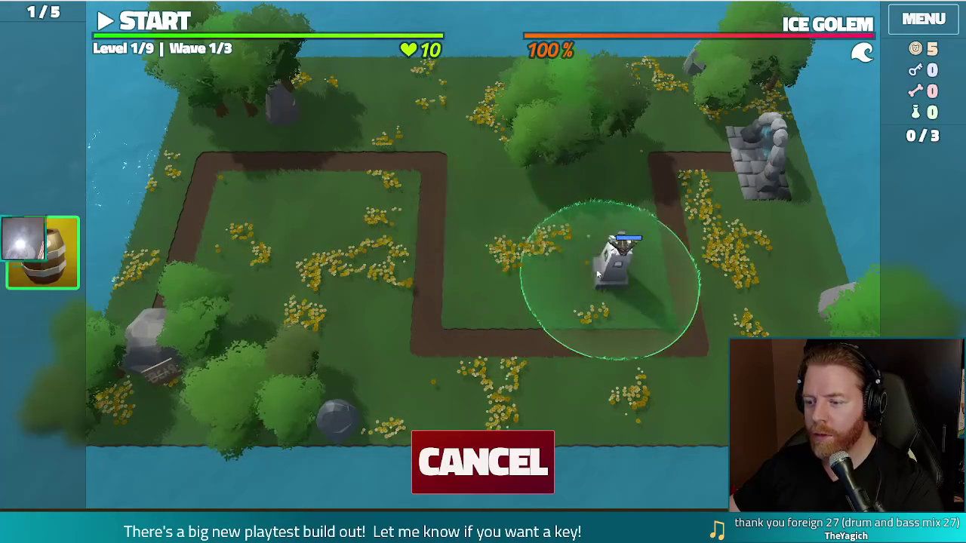
pyautogui.click(604, 276)
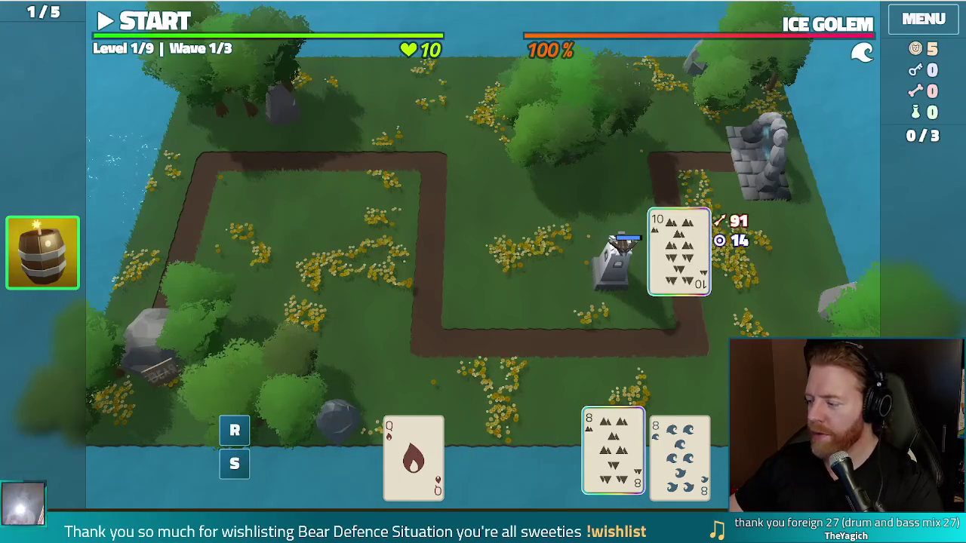
pyautogui.click(181, 23)
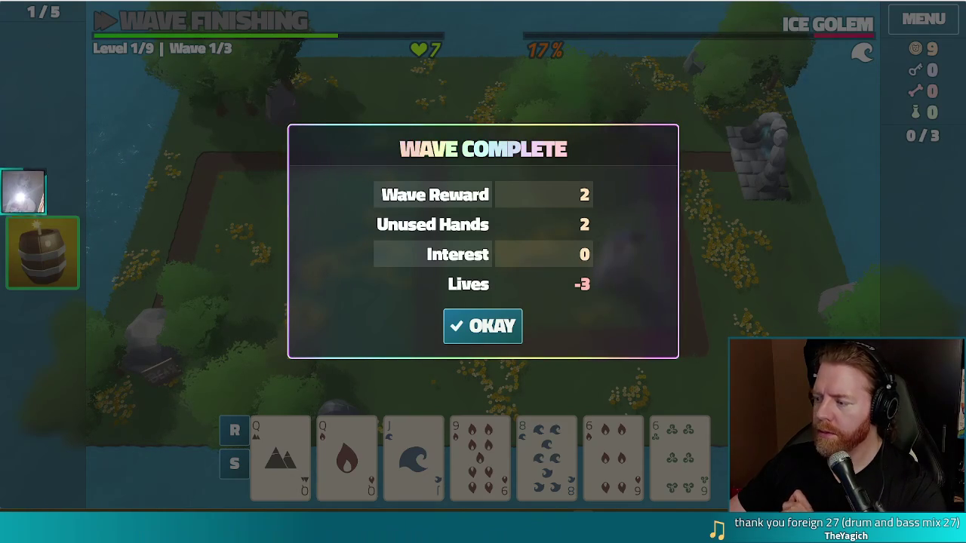
# Dismiss the wave 1 summary and stop the running game
pyautogui.click(462, 323)
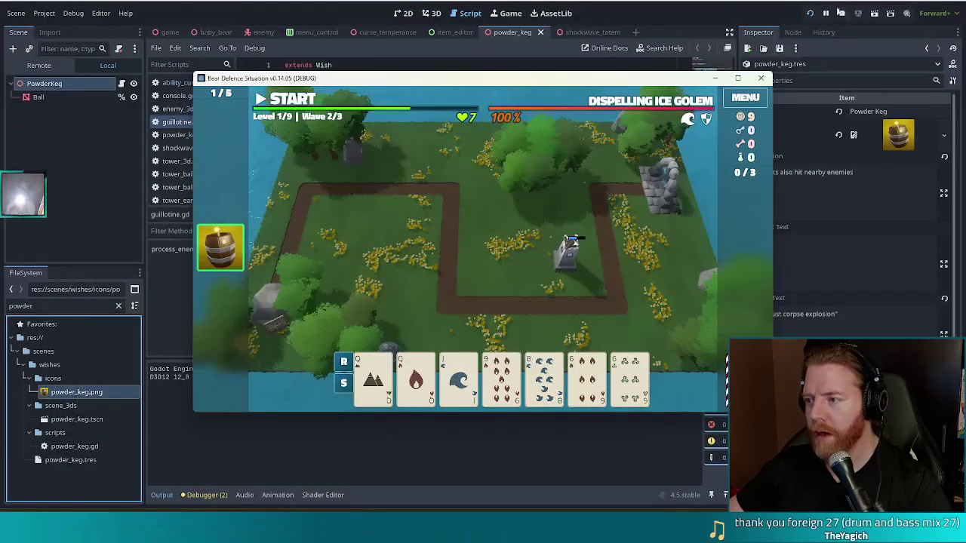
pyautogui.click(842, 15)
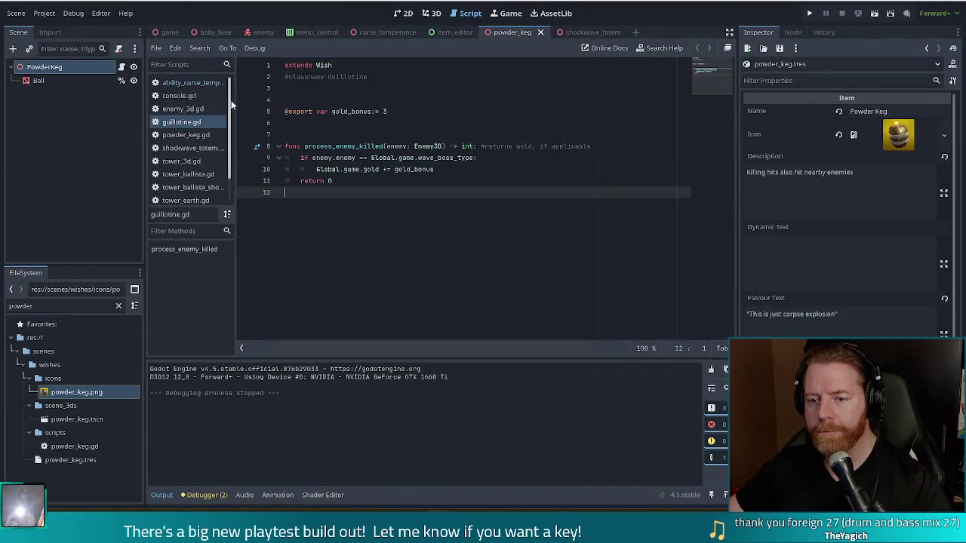
# Open tower_ballista_shot.gd and inspect its collision exception, add_child and emitting lines
pyautogui.moveTo(230, 112); pyautogui.dragTo(230, 164)
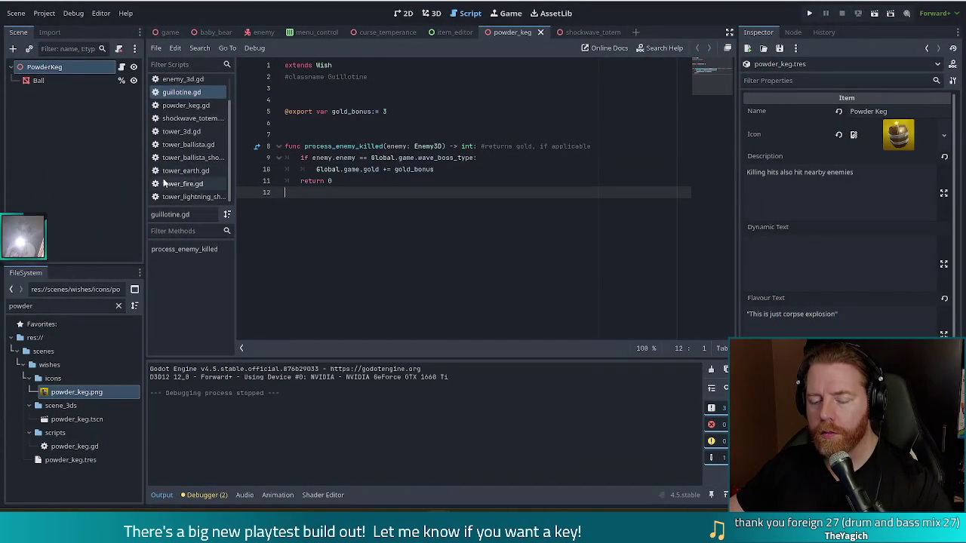
pyautogui.click(198, 157)
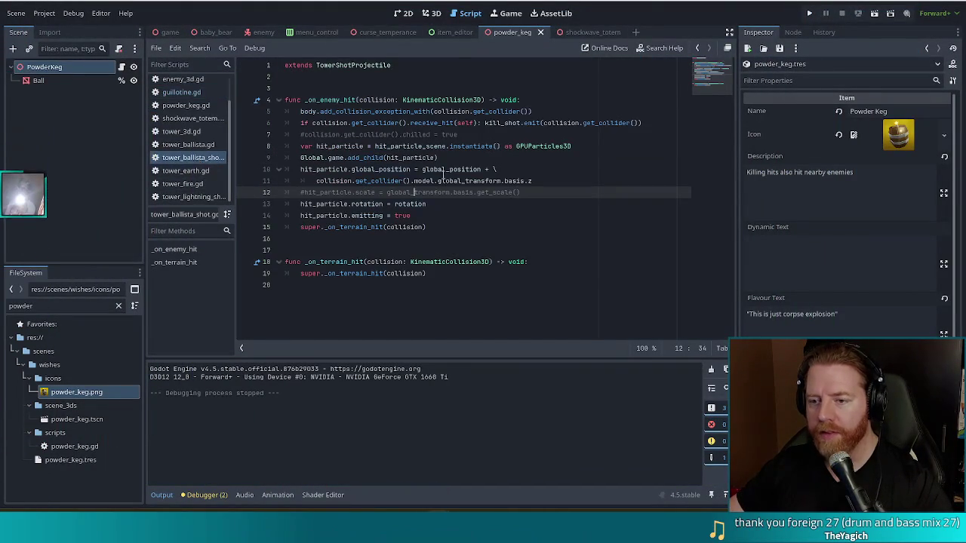
pyautogui.click(528, 111)
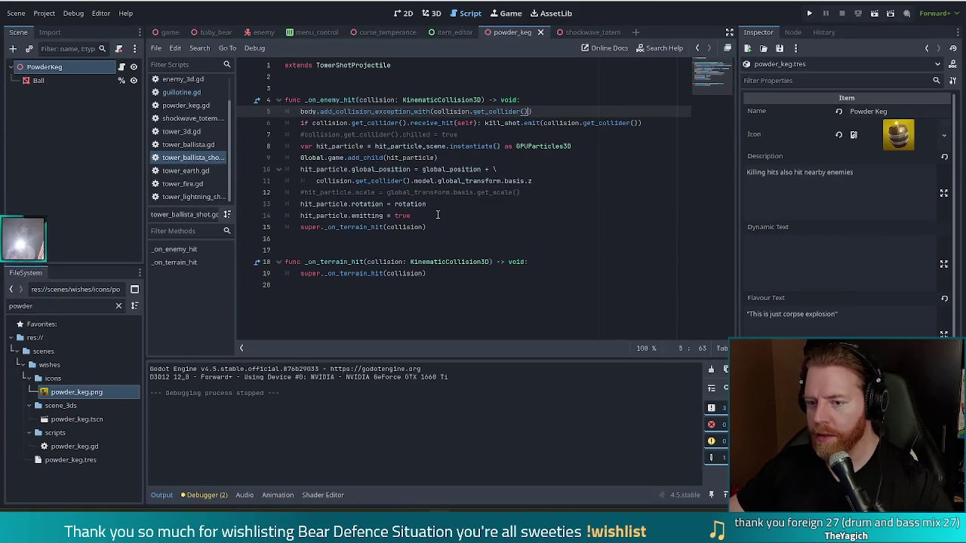
pyautogui.click(435, 217)
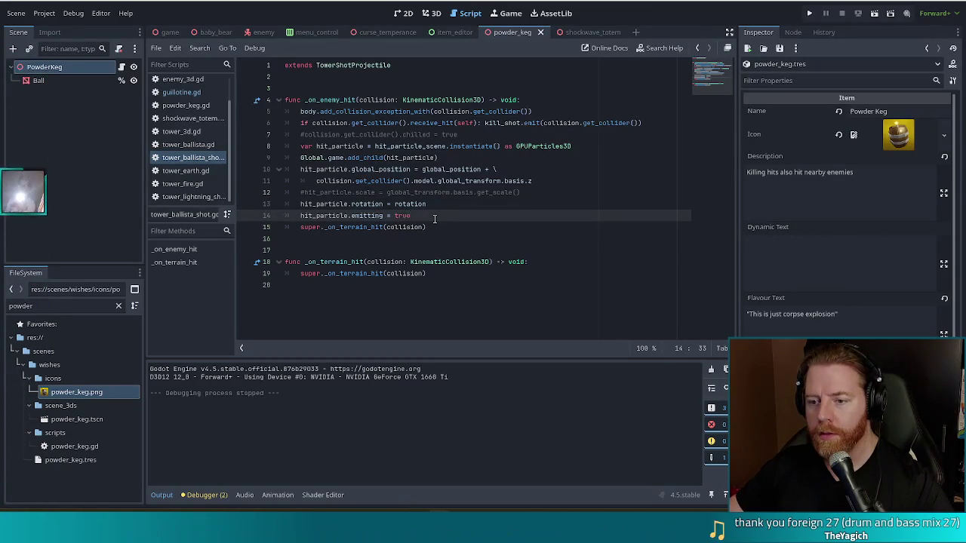
pyautogui.click(456, 162)
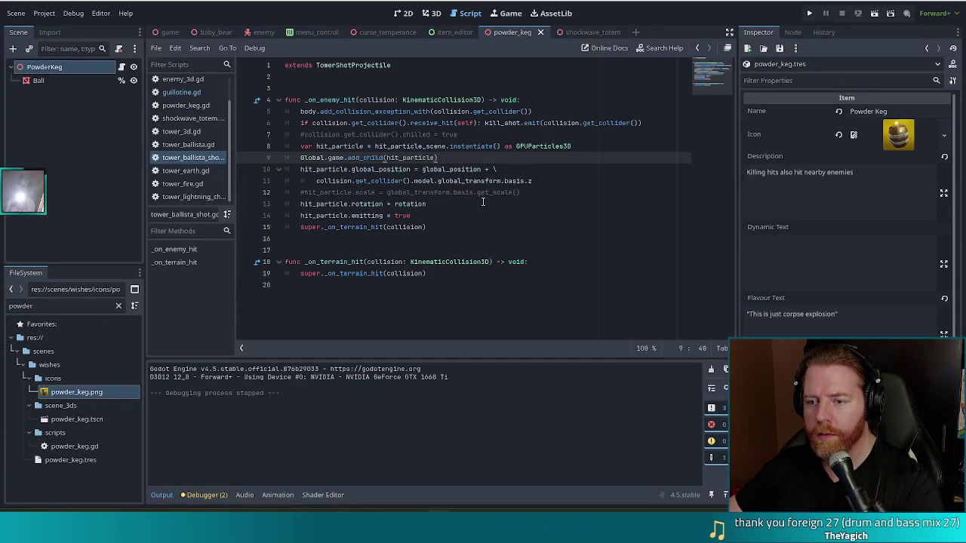
# Review the particle position code on line 11 and start a new line after it
pyautogui.click(438, 215)
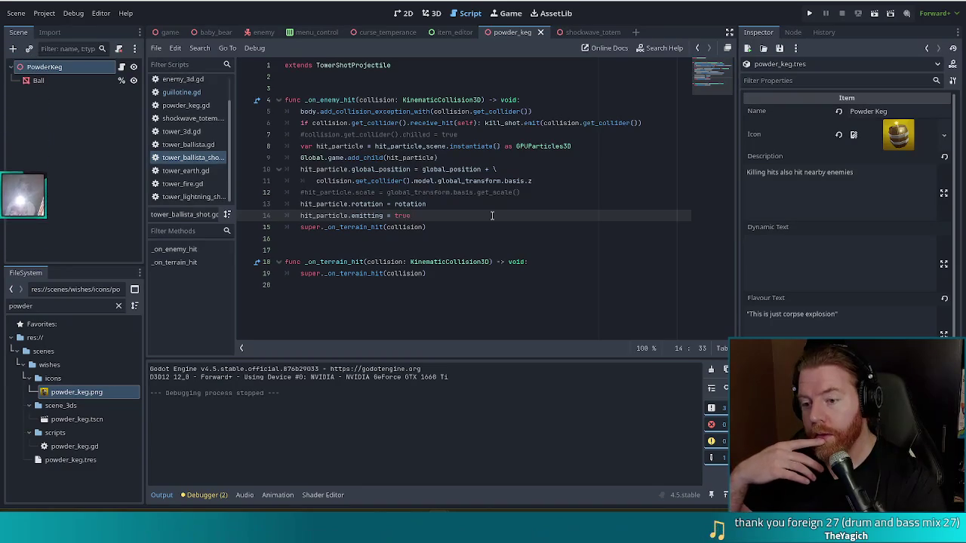
pyautogui.click(436, 182)
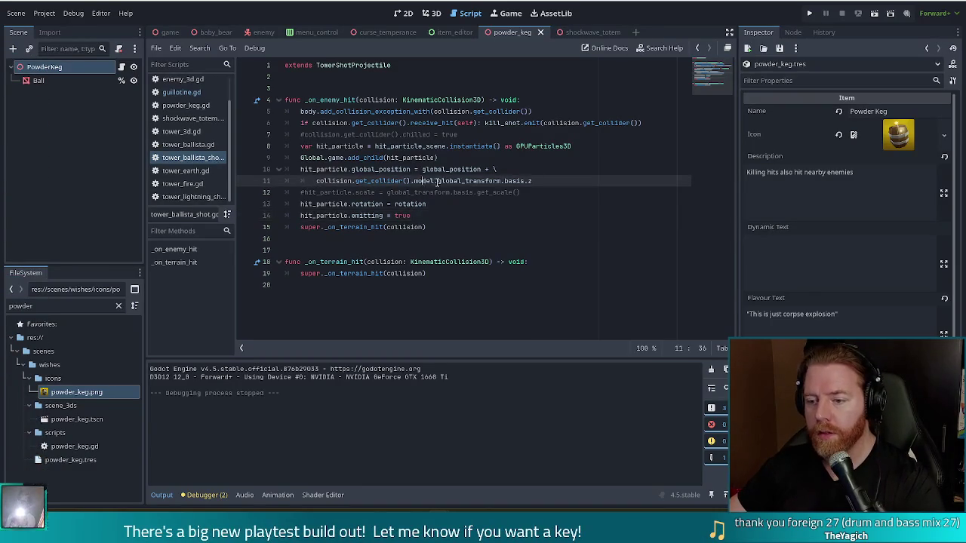
pyautogui.moveTo(408, 182)
pyautogui.mouseDown()
pyautogui.moveTo(324, 181)
pyautogui.moveTo(389, 182)
pyautogui.mouseUp()
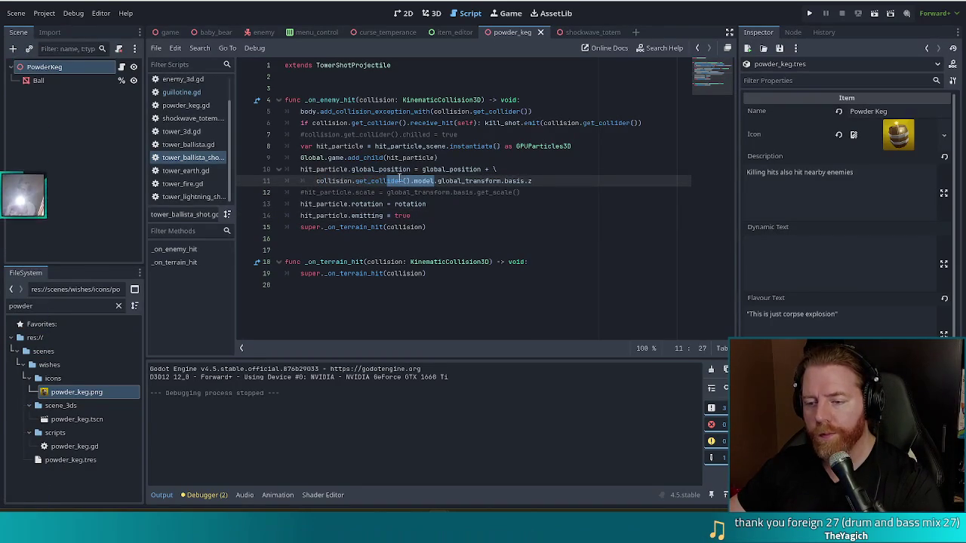
pyautogui.moveTo(381, 182)
pyautogui.click(350, 181)
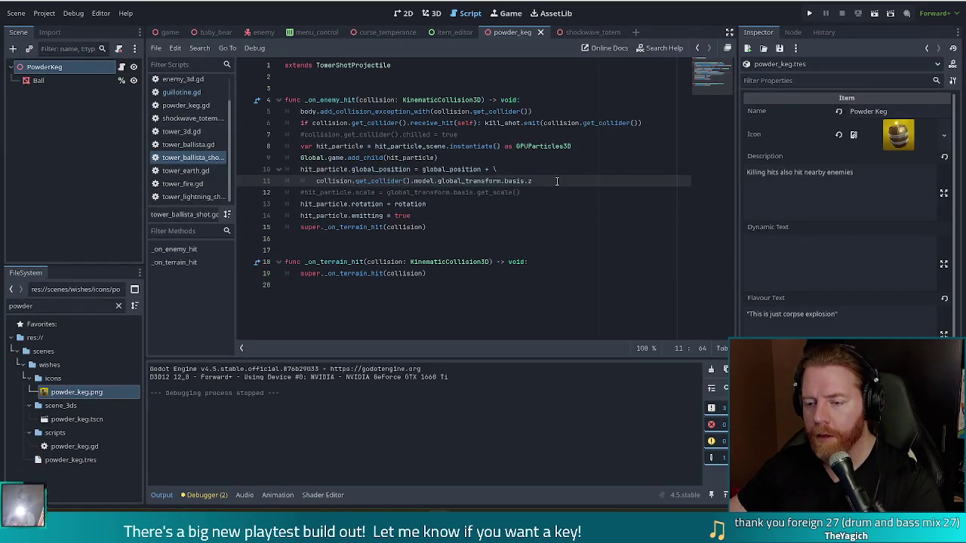
pyautogui.press('Return')
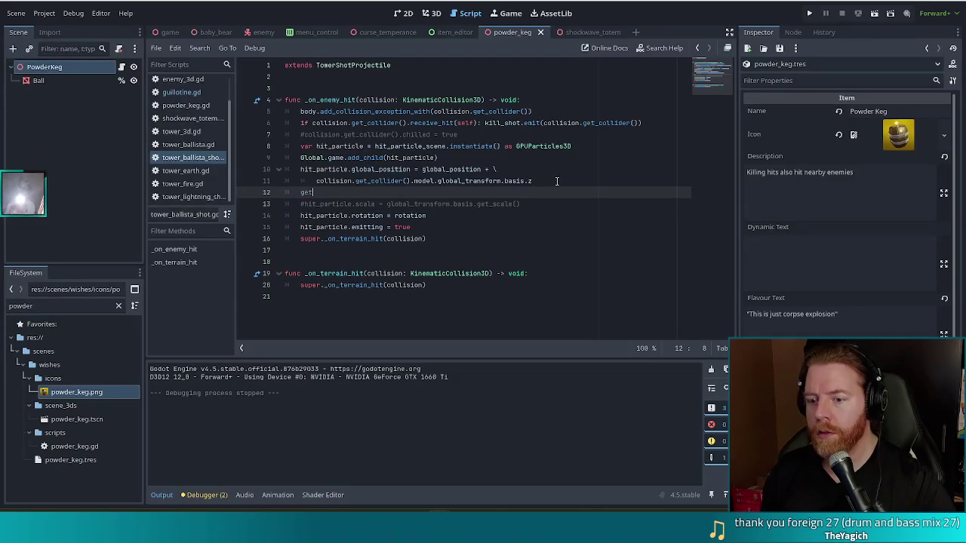
# Add get_parent().remove_child(self) so the shot detaches from its parent
pyautogui.write('get_par')
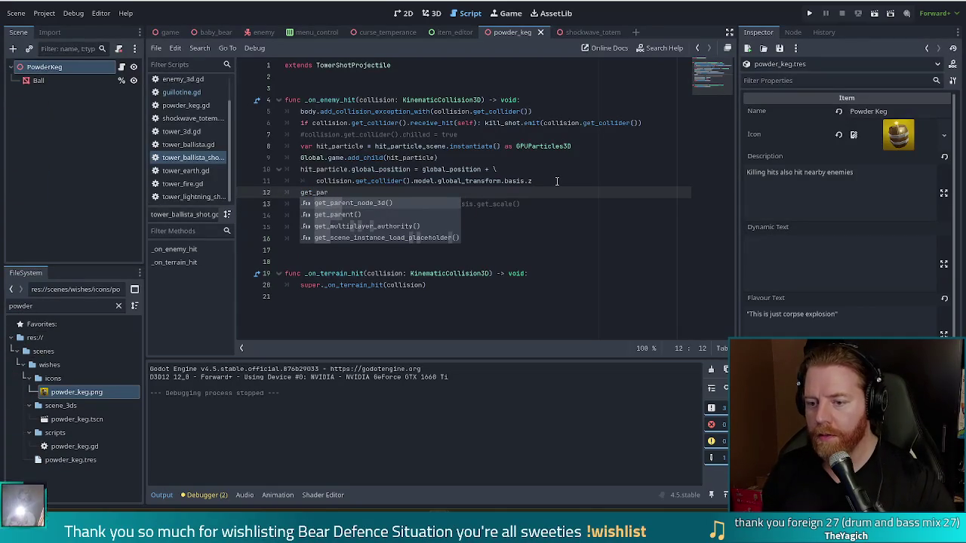
pyautogui.press('Down')
pyautogui.press('Return')
pyautogui.write('rme')
pyautogui.press('BackSpace')
pyautogui.press('BackSpace')
pyautogui.write('emove_child(self')
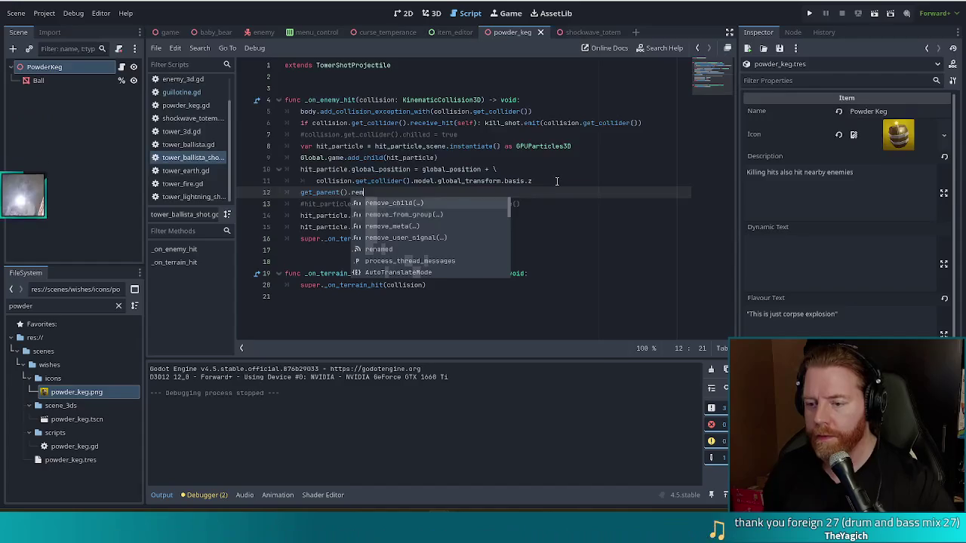
pyautogui.press('Return')
pyautogui.write('self)')
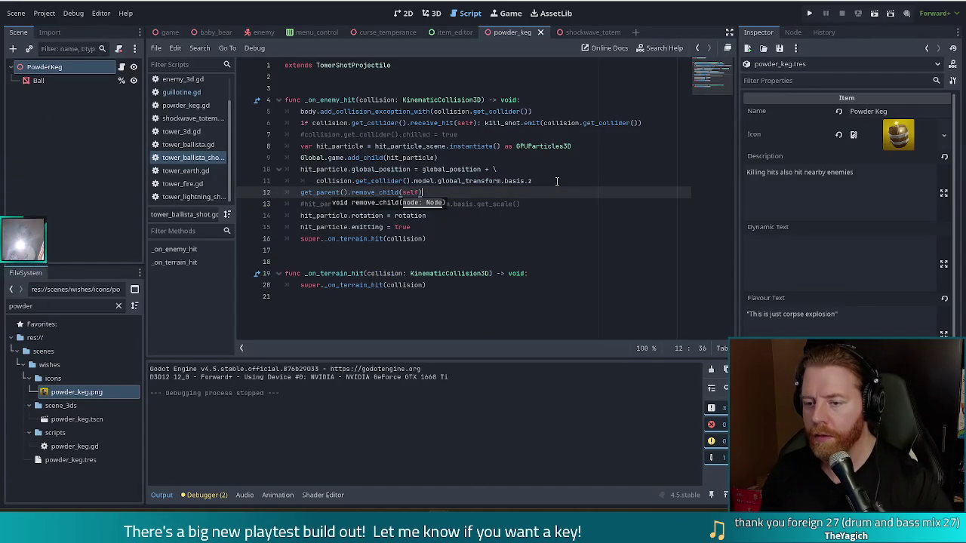
pyautogui.press('Return')
# Add collision.get_collider().model.add_child(self), save the script, and run the project
pyautogui.write('colli')
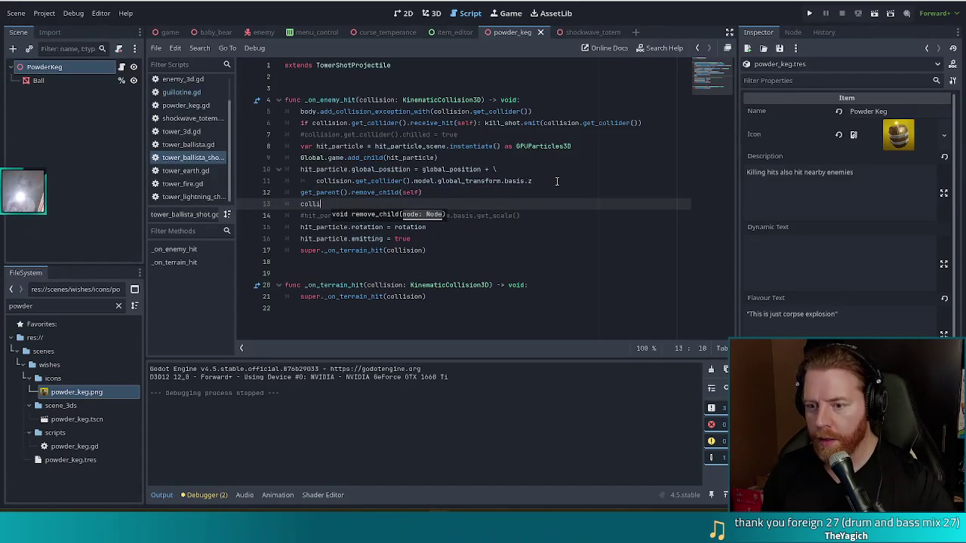
pyautogui.write('sion.get_')
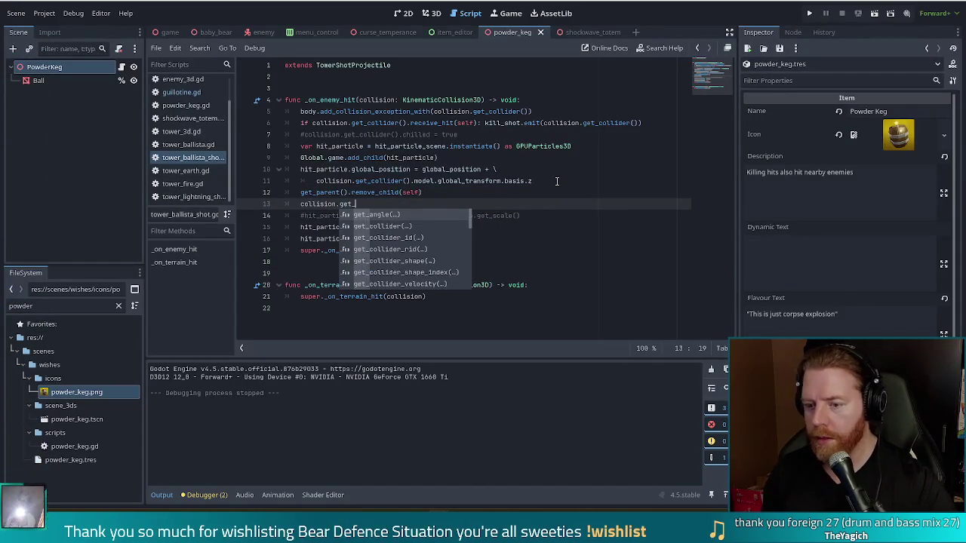
pyautogui.write('coll')
pyautogui.press('Return')
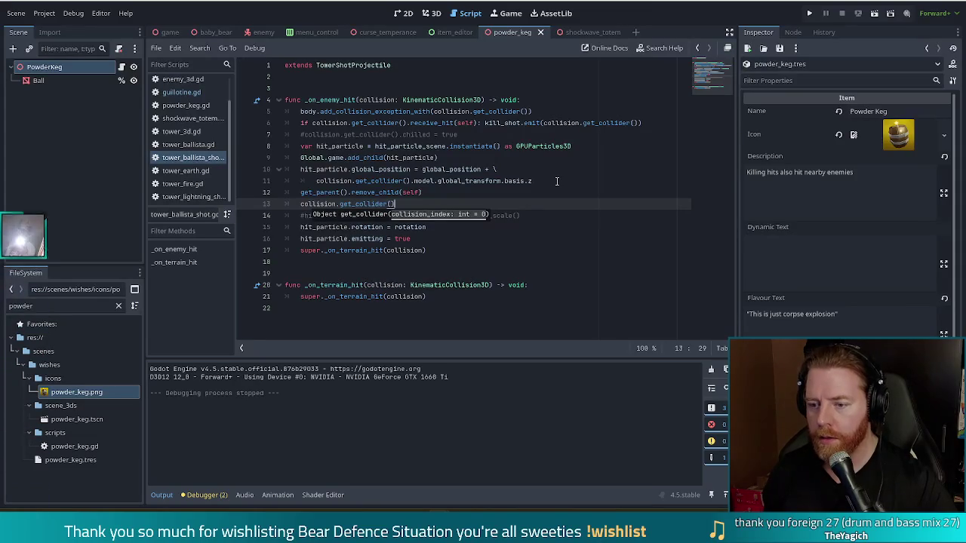
pyautogui.write('.model.ac')
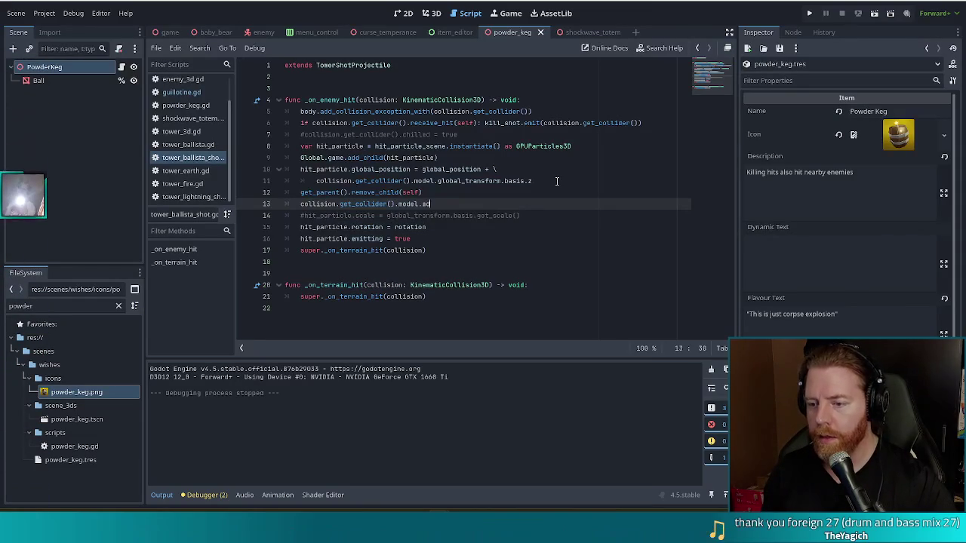
pyautogui.write('child(s')
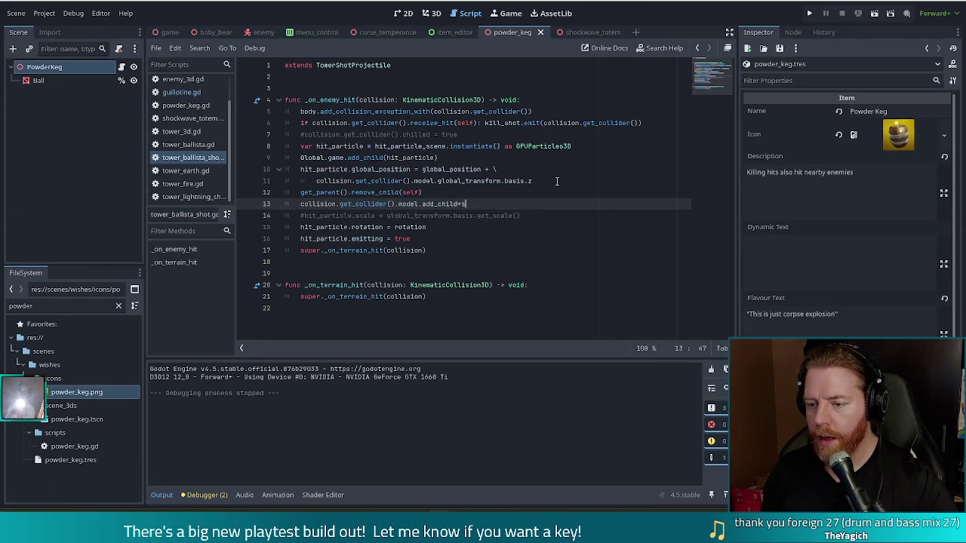
pyautogui.press('BackSpace')
pyautogui.press('BackSpace')
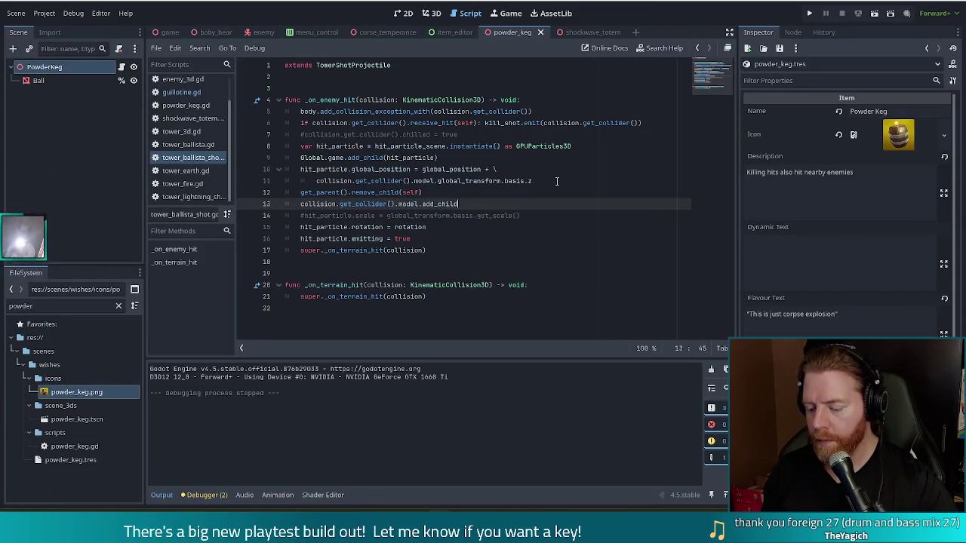
pyautogui.write('(self)')
pyautogui.hotkey('ctrl', 's')
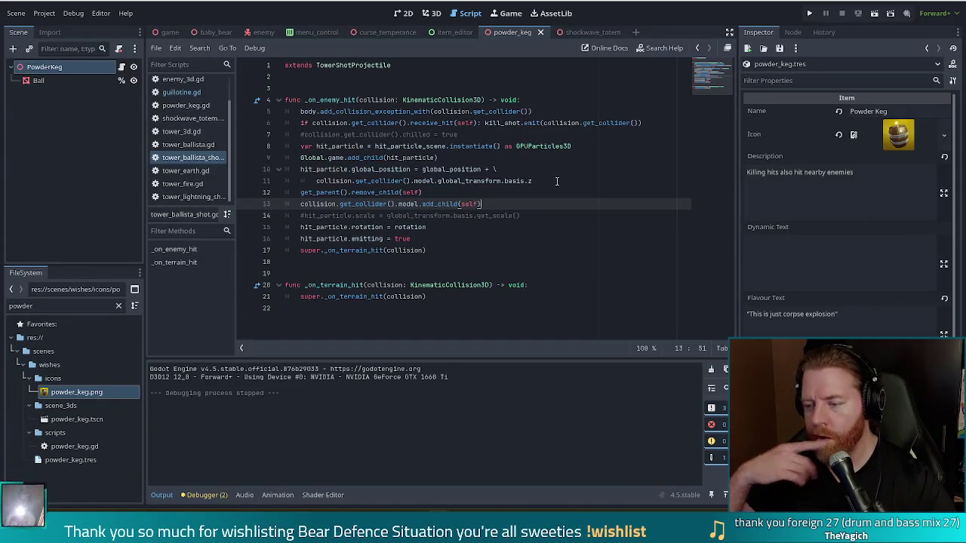
pyautogui.click(815, 14)
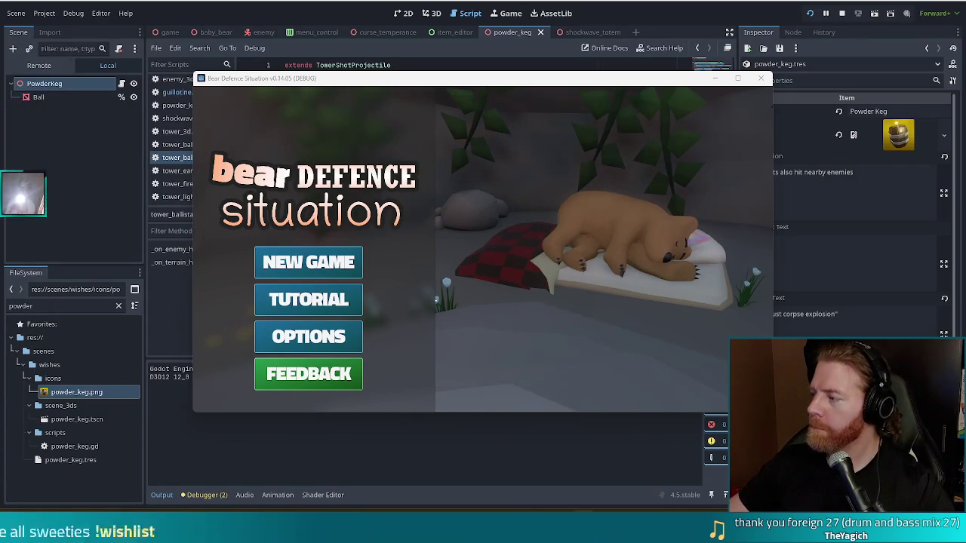
# Start a new game, grant the Powder Keg wish via add_wish powder_keg, and pick a card
pyautogui.click(323, 266)
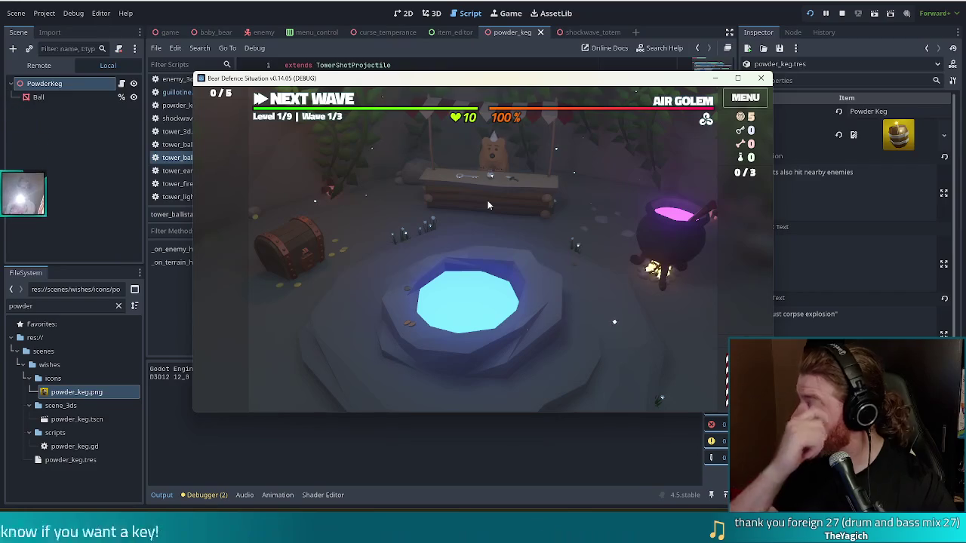
pyautogui.press('`')
pyautogui.write('add_wish powder')
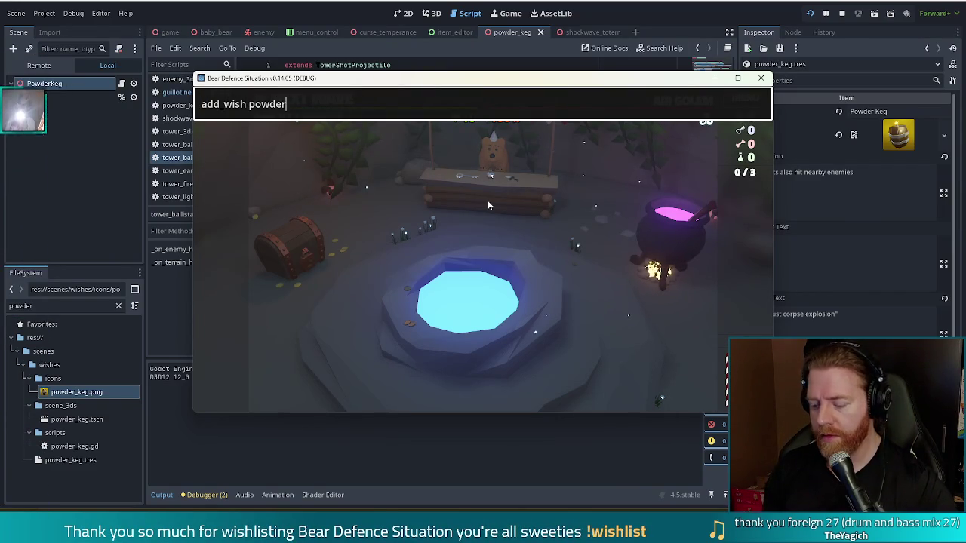
pyautogui.write('_')
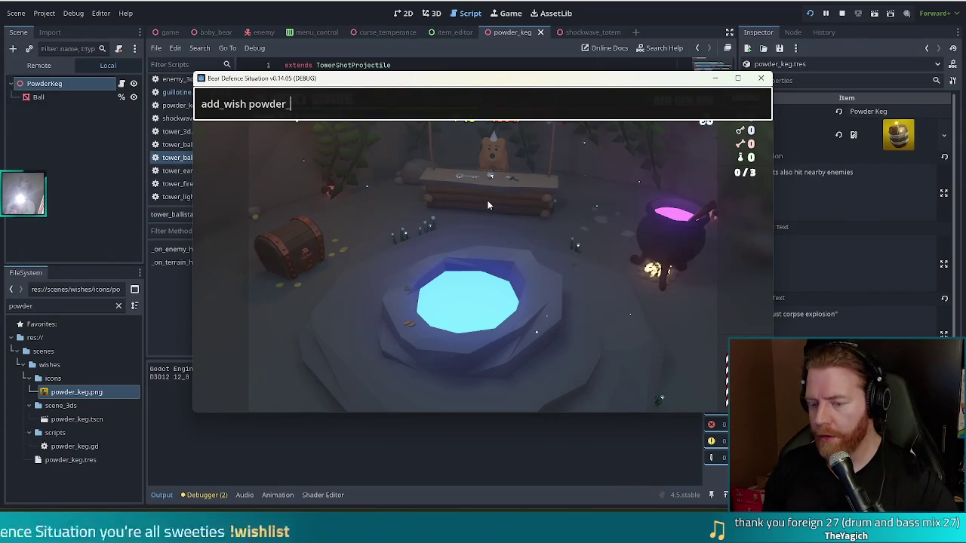
pyautogui.write('keg')
pyautogui.press('Return')
pyautogui.press('`')
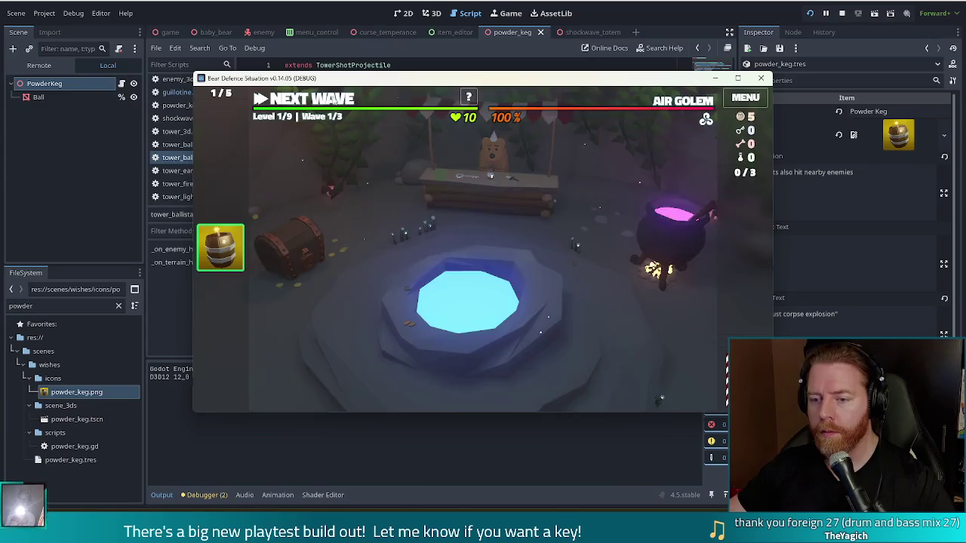
pyautogui.click(528, 380)
# Discard the two low cards, then play a Full House of three aces and two queens
pyautogui.click(624, 383)
pyautogui.click(519, 323)
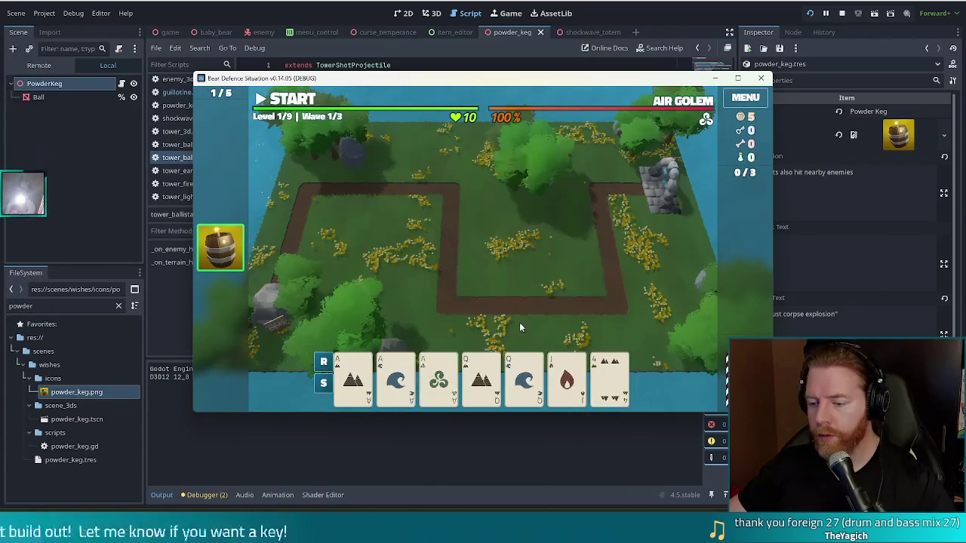
pyautogui.click(351, 381)
pyautogui.click(395, 379)
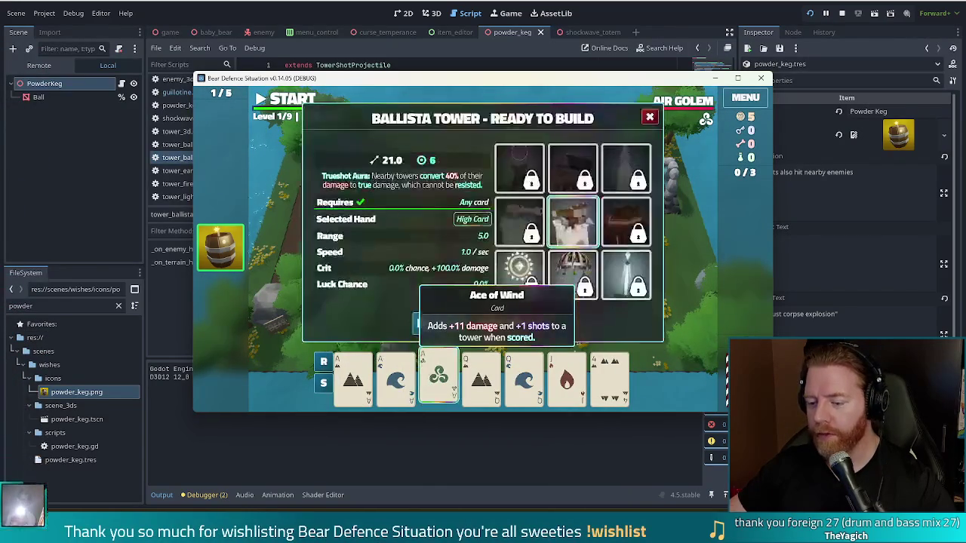
pyautogui.click(438, 379)
pyautogui.click(496, 385)
pyautogui.click(523, 381)
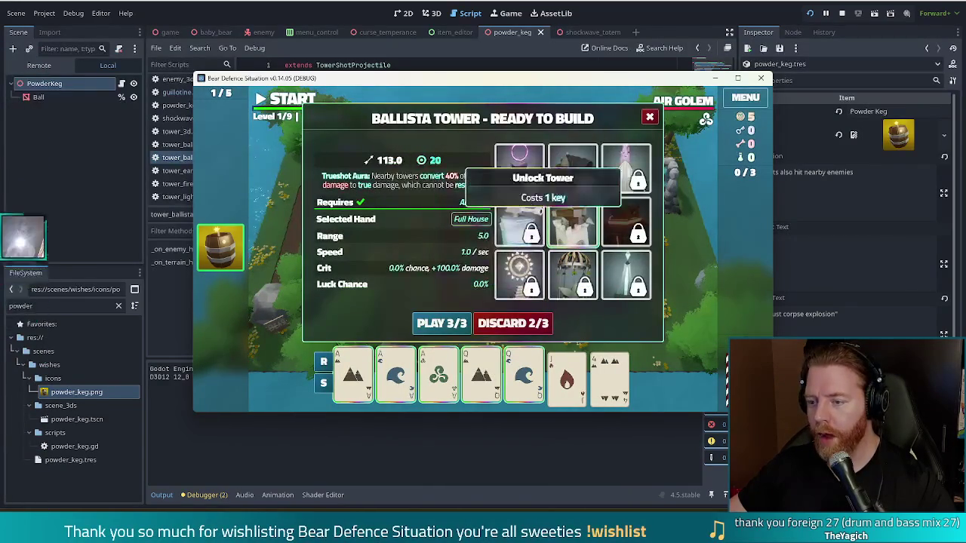
pyautogui.click(468, 323)
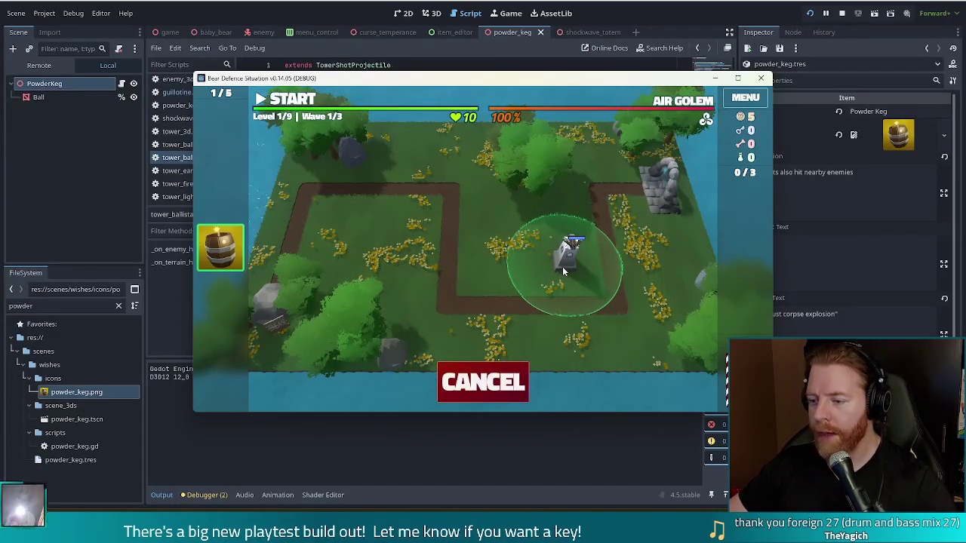
# Place the ballista beside the path, clear the first wave, and advance to wave 2
pyautogui.click(562, 267)
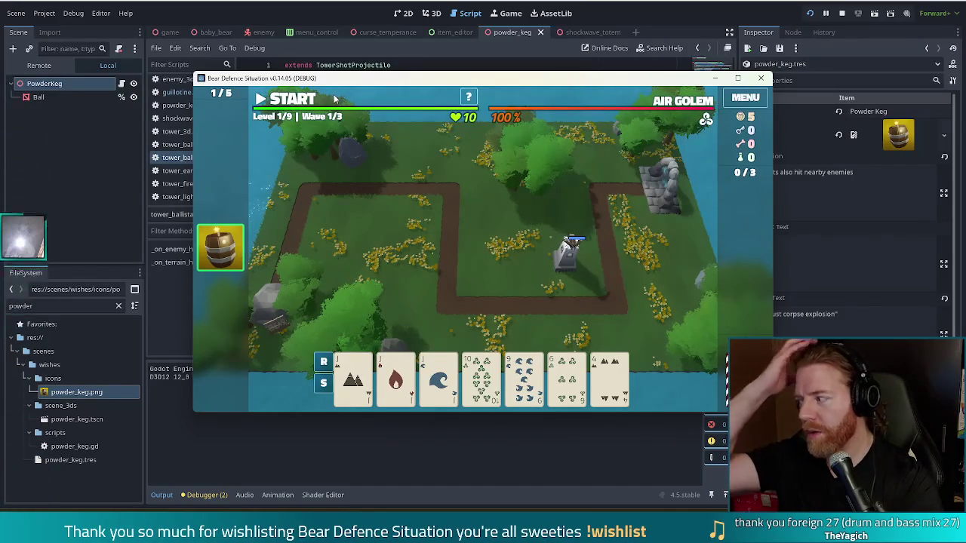
pyautogui.click(334, 98)
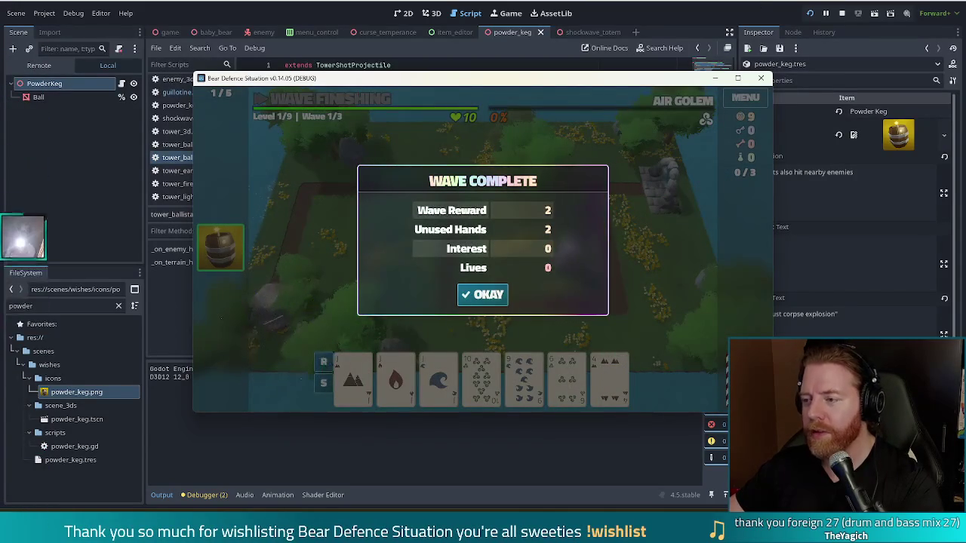
pyautogui.click(482, 295)
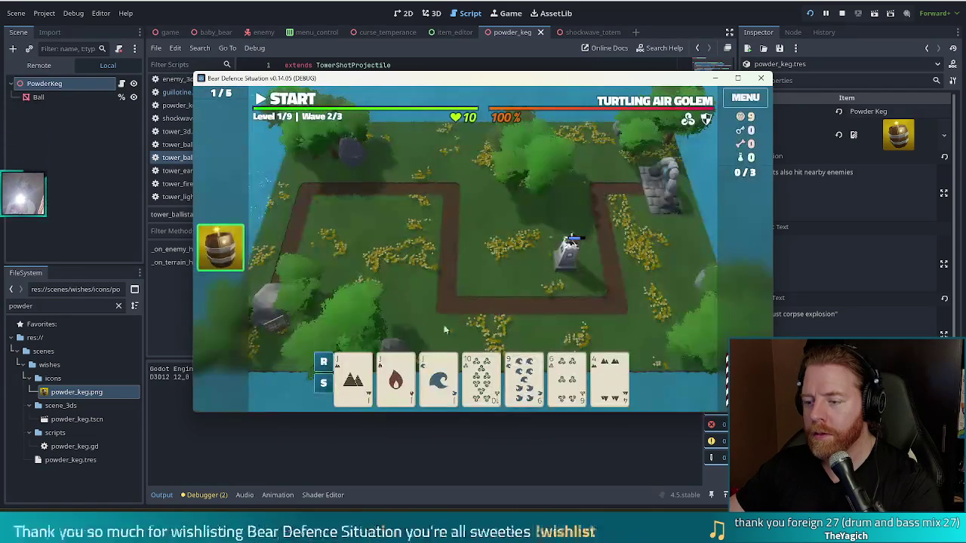
# Build a second ballista next to the first, run wave 2 full-screen, then return to the editor
pyautogui.click(395, 378)
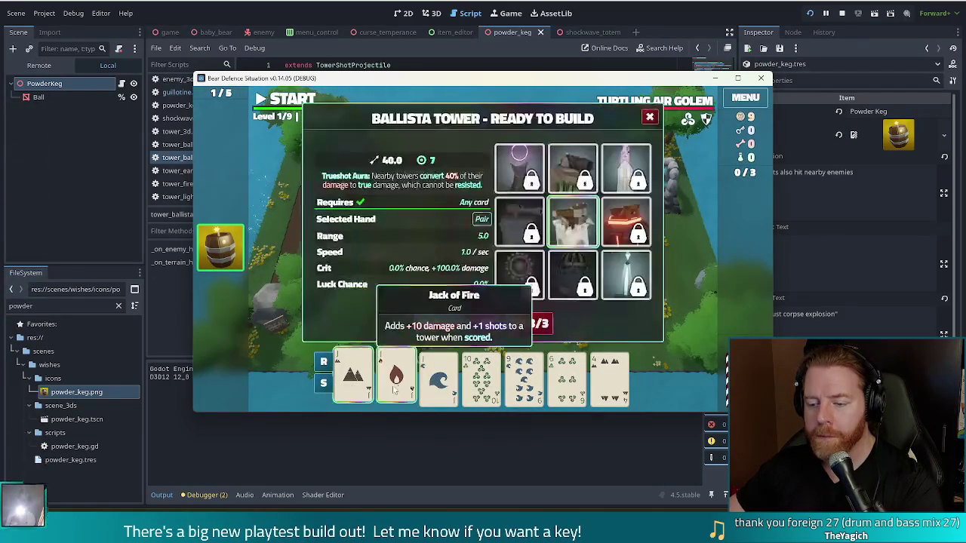
pyautogui.click(441, 323)
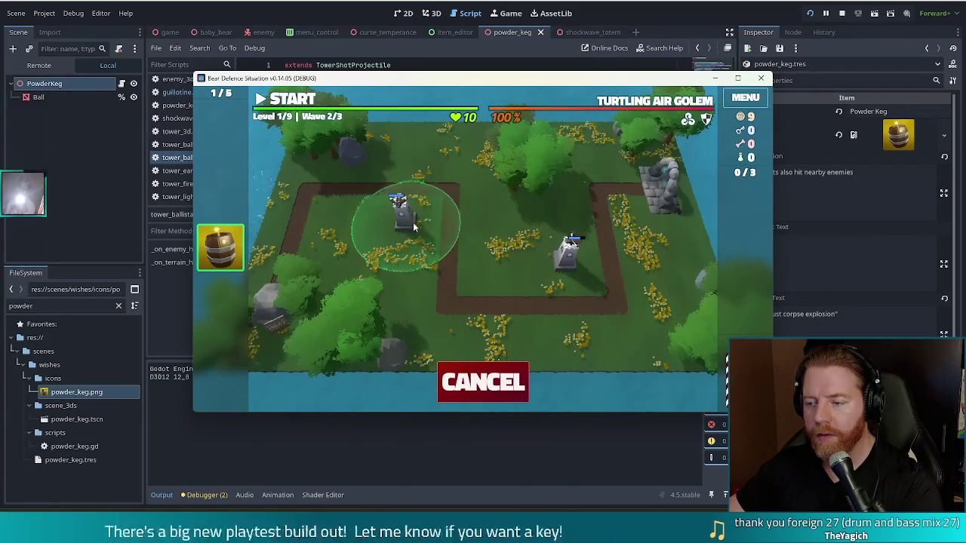
pyautogui.click(485, 266)
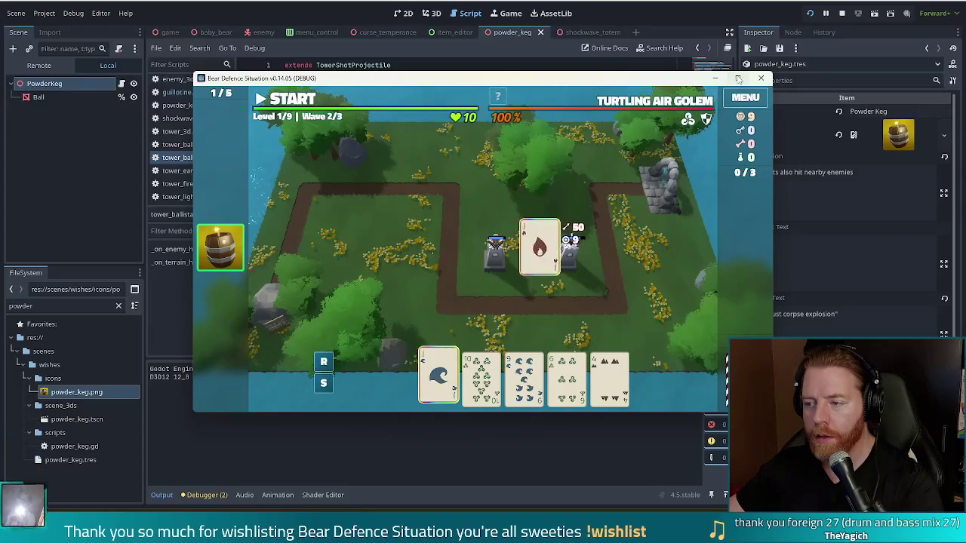
pyautogui.click(738, 78)
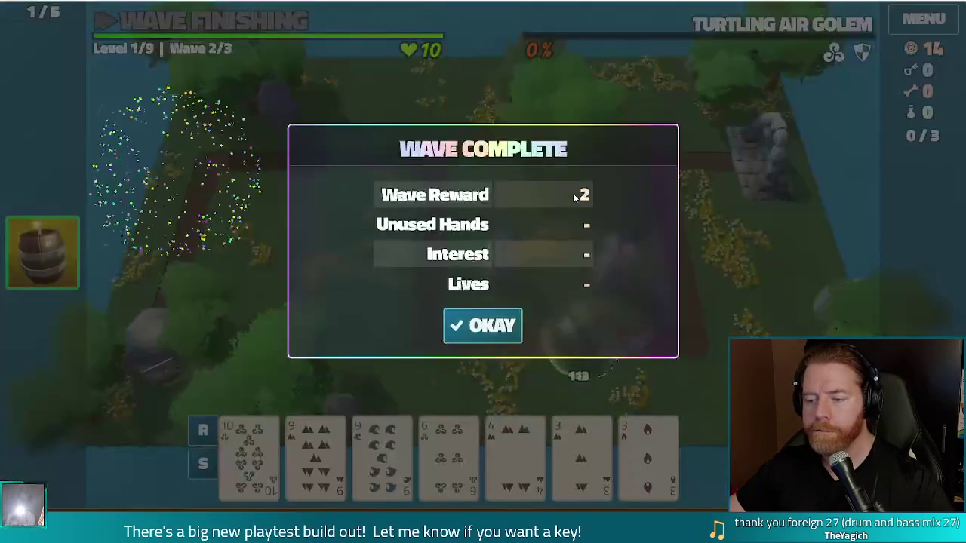
pyautogui.press('F8')
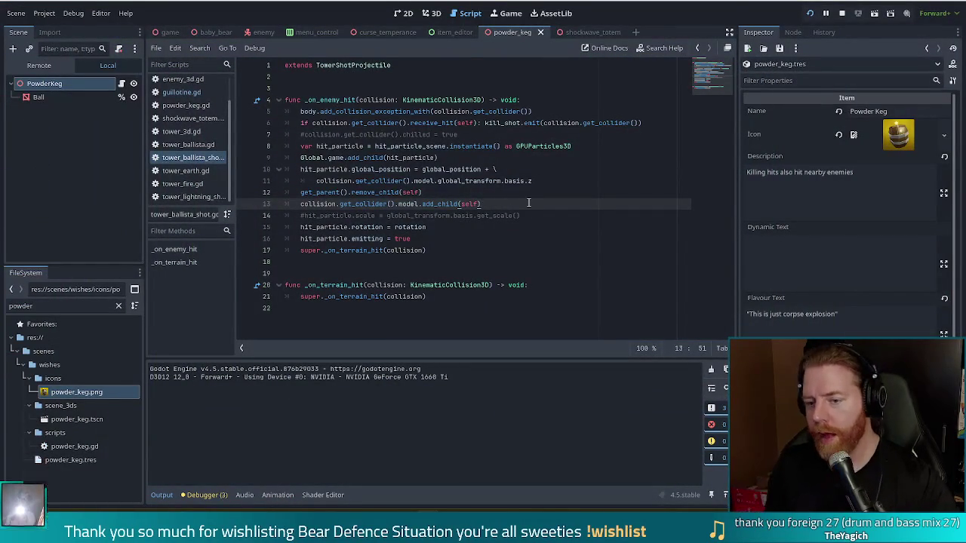
# Add top_level = false as line 14 under the add_child line, then return to the game
pyautogui.press('Return')
pyautogui.write('top_level = false')
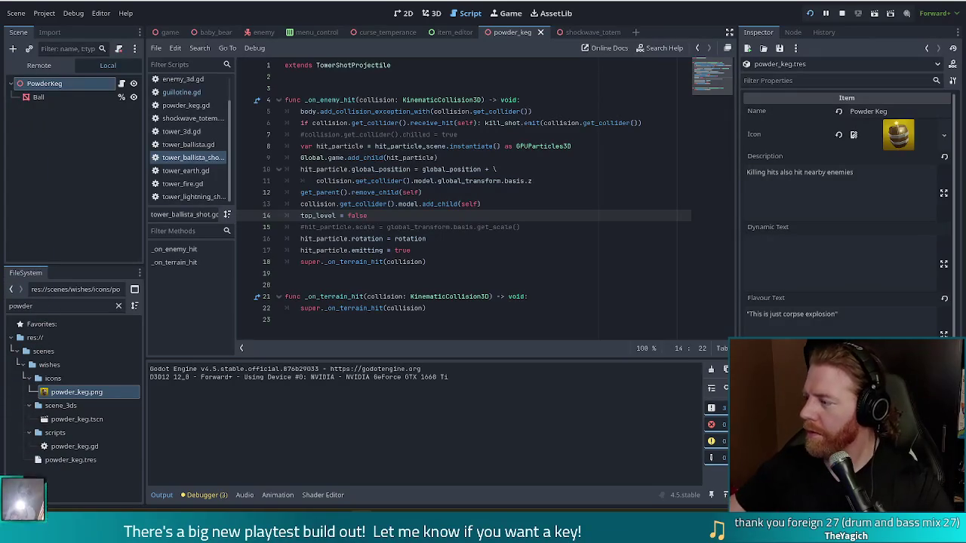
pyautogui.click(477, 205)
pyautogui.hotkey('alt', 'Tab')
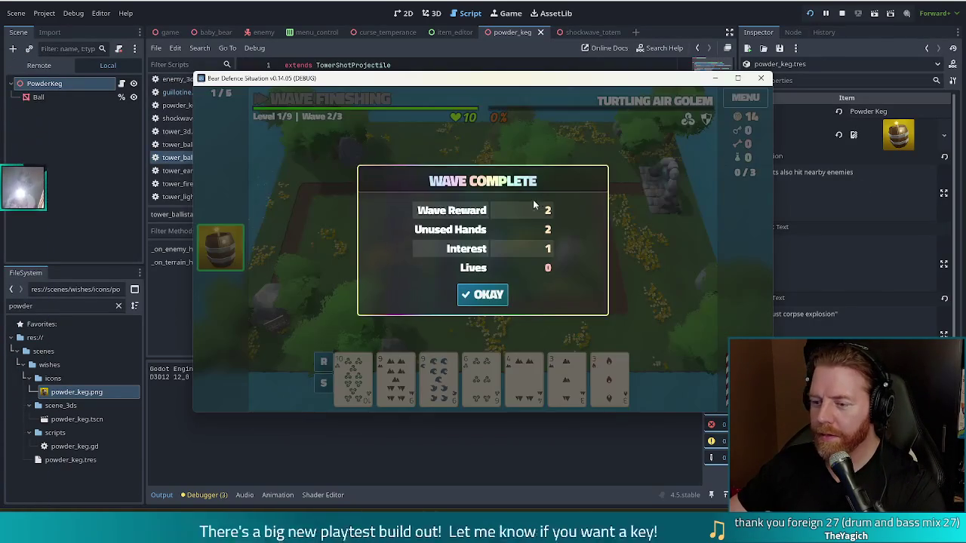
# Start wave 3 against The Living Storm, watch the ballista shots, then stop the game with F8
pyautogui.click(483, 293)
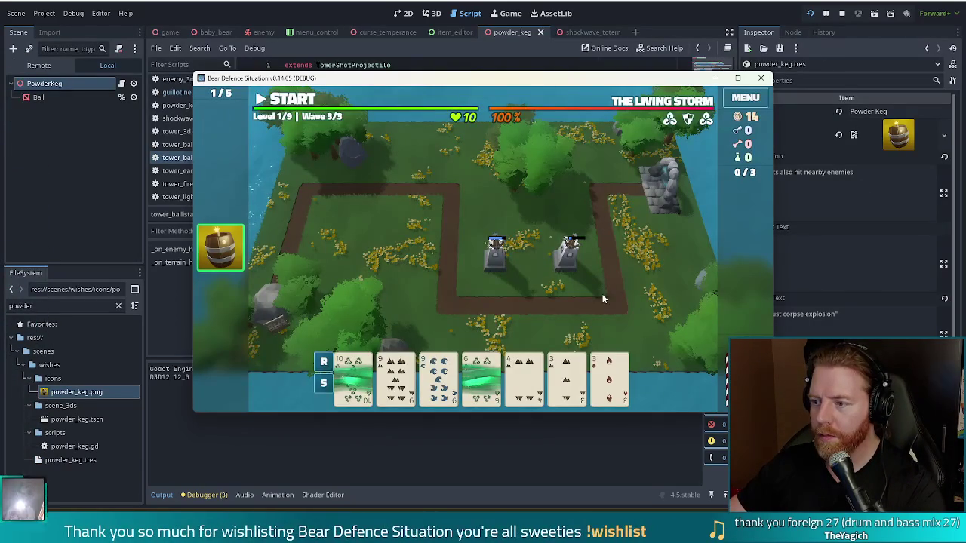
pyautogui.click(301, 99)
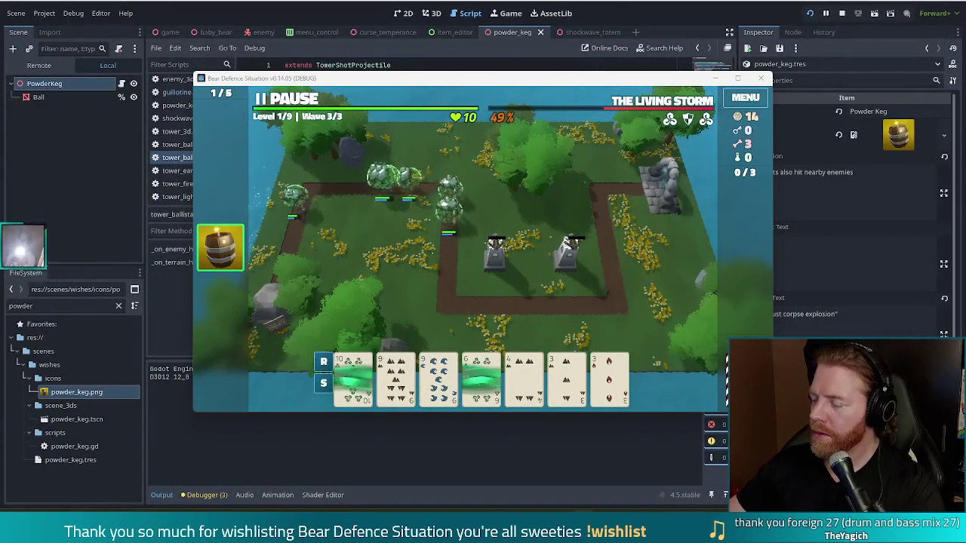
pyautogui.press('F8')
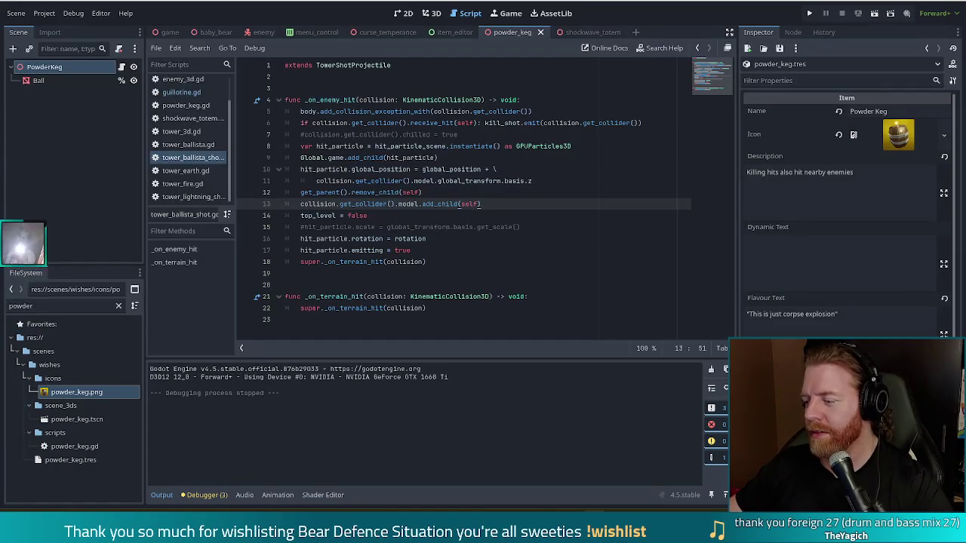
pyautogui.moveTo(22, 106)
pyautogui.mouseDown()
pyautogui.moveTo(23, 494)
pyautogui.moveTo(23, 405)
pyautogui.mouseUp()
pyautogui.moveTo(23, 326)
pyautogui.mouseDown()
pyautogui.moveTo(23, 93)
pyautogui.moveTo(23, 494)
pyautogui.moveTo(22, 326)
pyautogui.mouseUp()
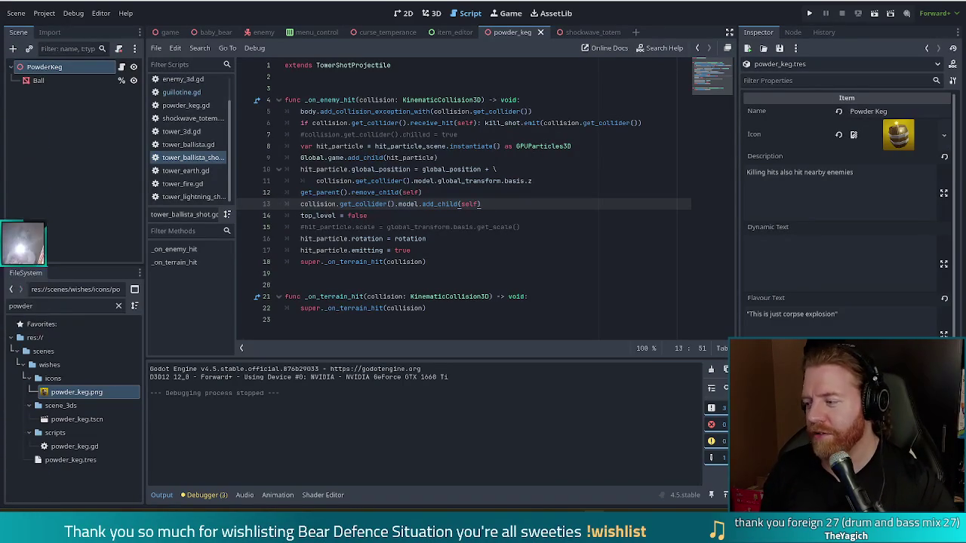
pyautogui.moveTo(23, 172)
pyautogui.mouseDown()
pyautogui.moveTo(23, 92)
pyautogui.moveTo(23, 494)
pyautogui.moveTo(23, 403)
pyautogui.mouseUp()
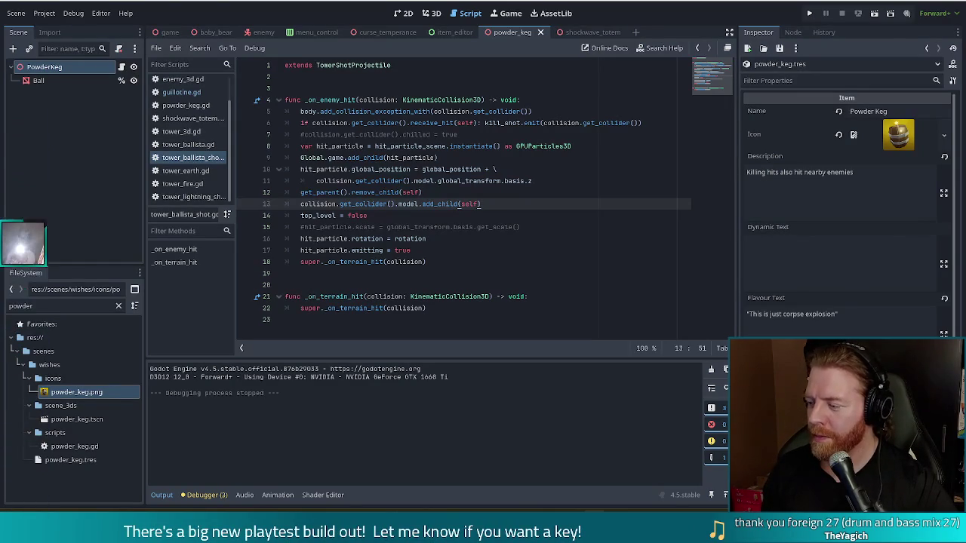
pyautogui.moveTo(23, 171)
pyautogui.mouseDown()
pyautogui.moveTo(23, 92)
pyautogui.moveTo(23, 494)
pyautogui.moveTo(23, 408)
pyautogui.mouseUp()
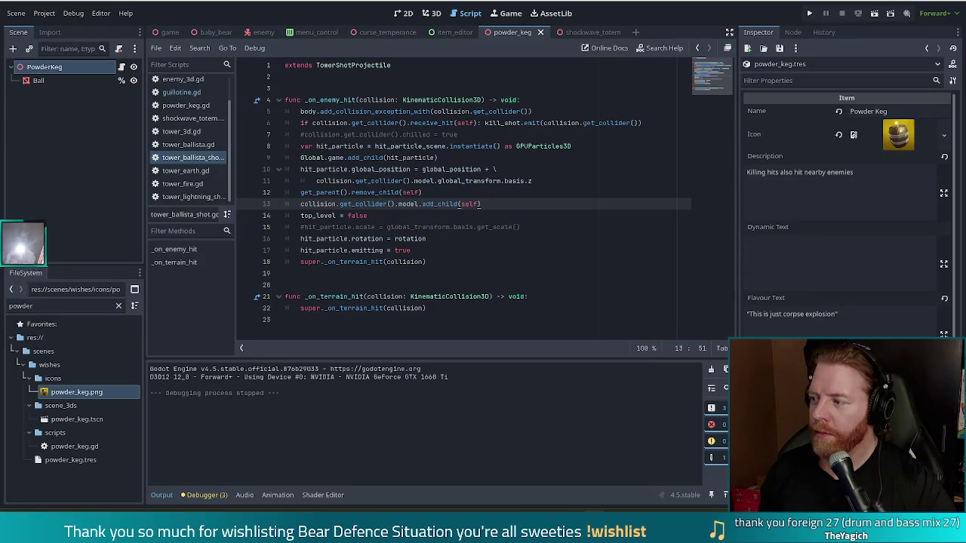
pyautogui.moveTo(22, 172)
pyautogui.mouseDown()
pyautogui.moveTo(22, 93)
pyautogui.moveTo(22, 494)
pyautogui.moveTo(23, 92)
pyautogui.moveTo(22, 415)
pyautogui.mouseUp()
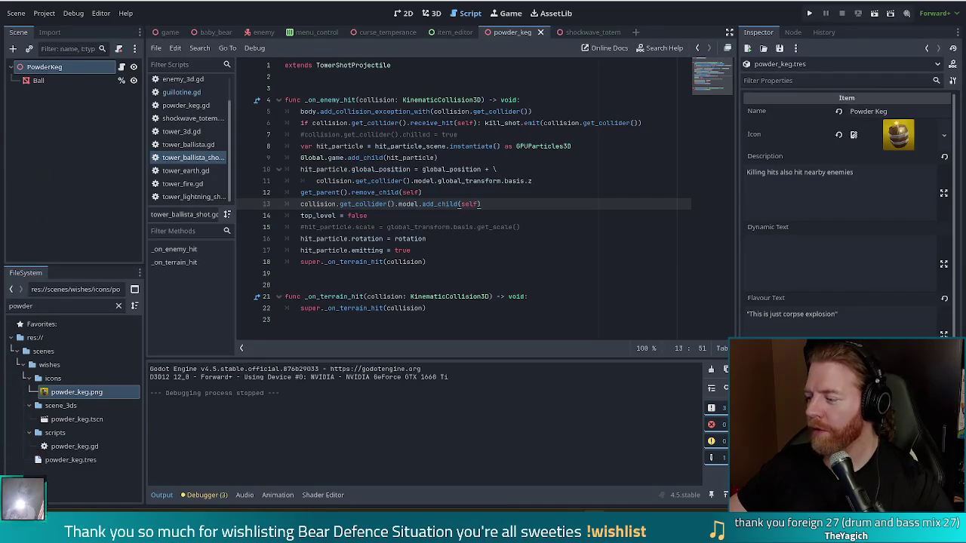
pyautogui.moveTo(23, 483); pyautogui.dragTo(23, 405)
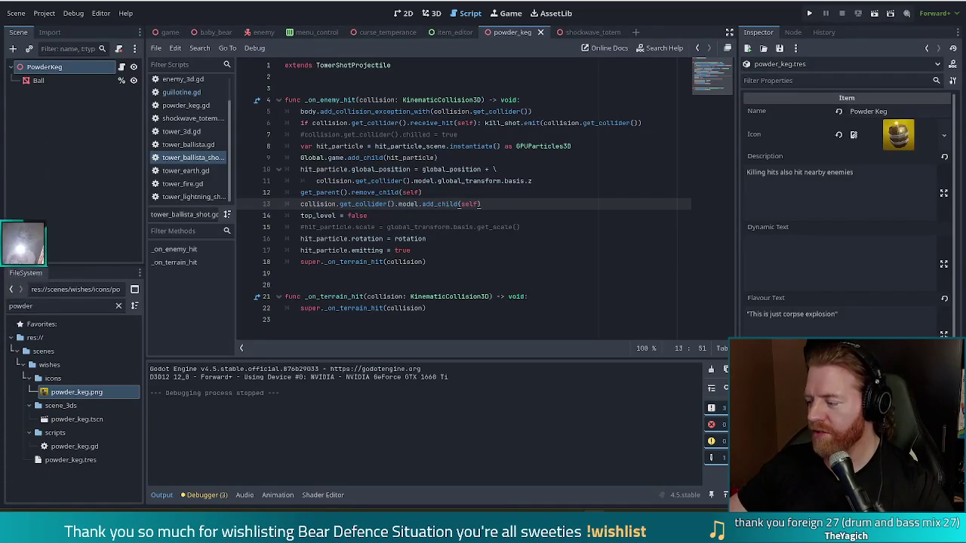
pyautogui.moveTo(22, 172)
pyautogui.mouseDown()
pyautogui.moveTo(22, 94)
pyautogui.moveTo(23, 416)
pyautogui.mouseUp()
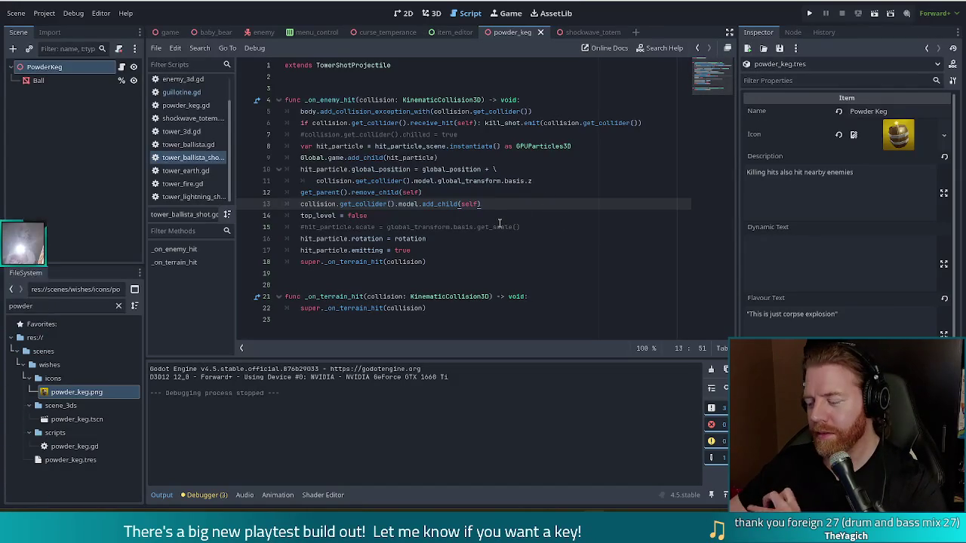
pyautogui.click(392, 227)
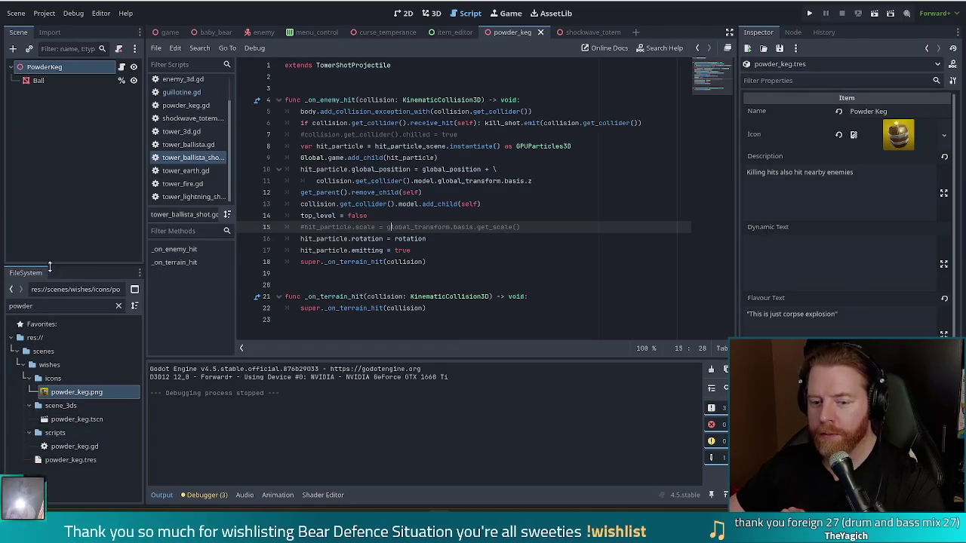
pyautogui.doubleClick(72, 307)
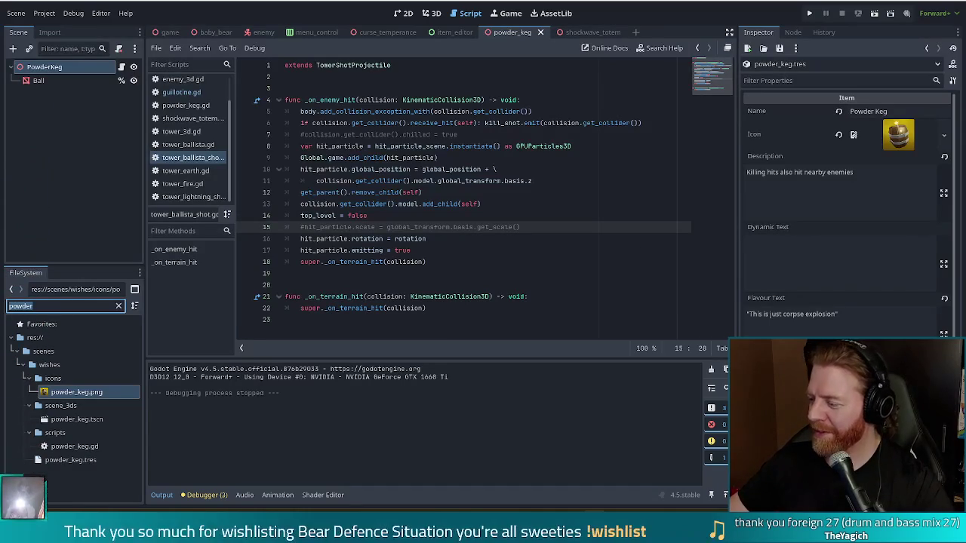
pyautogui.click(517, 250)
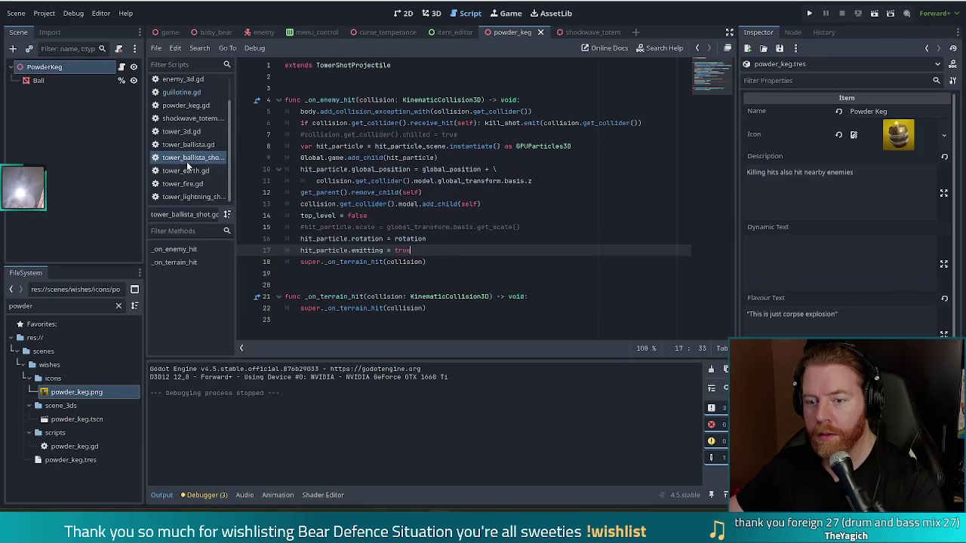
pyautogui.click(375, 65)
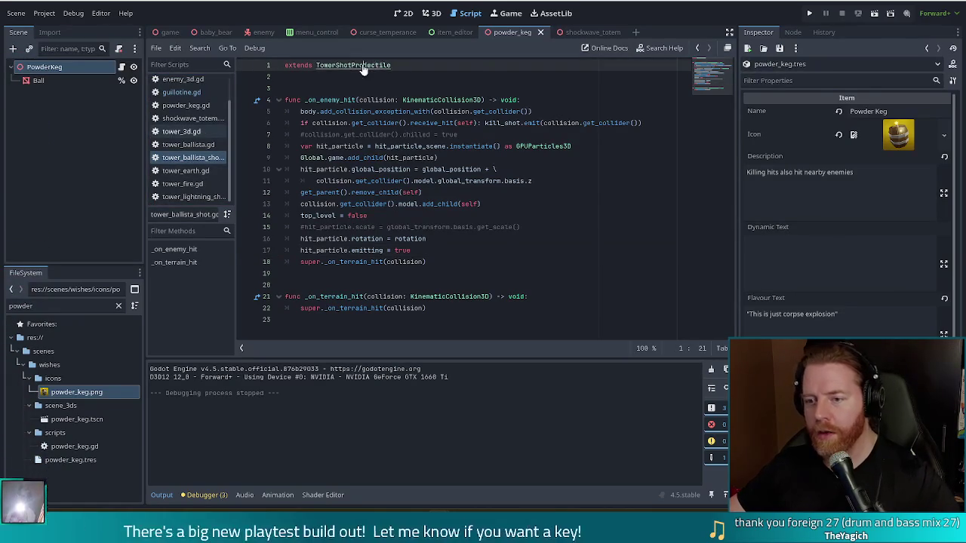
# Jump to TowerShotProjectile in tower_projectile.gd and find the stop animation call in _on_terrain_hit
pyautogui.keyDown('ctrl'); pyautogui.click(375, 65); pyautogui.keyUp('ctrl')
pyautogui.scroll(5, 710, 91)
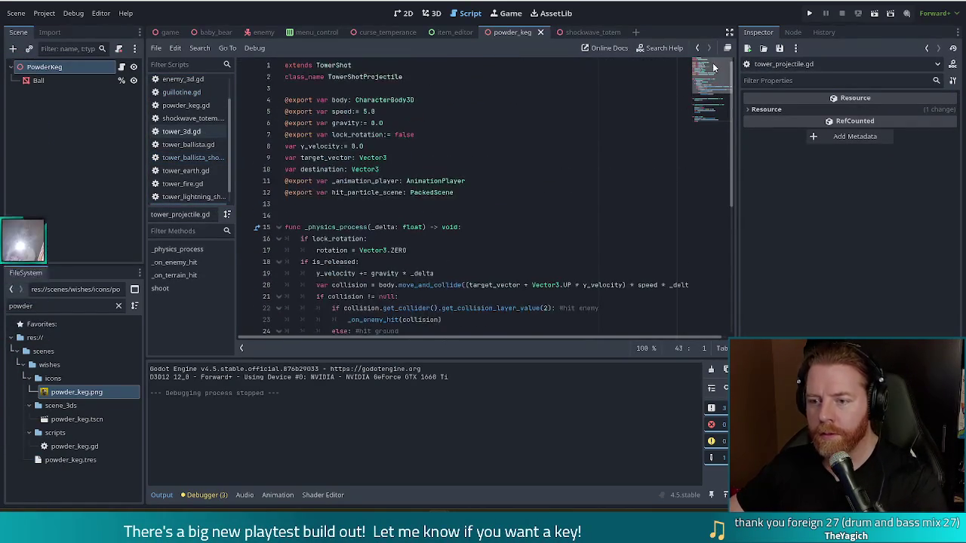
pyautogui.scroll(-6, 713, 68)
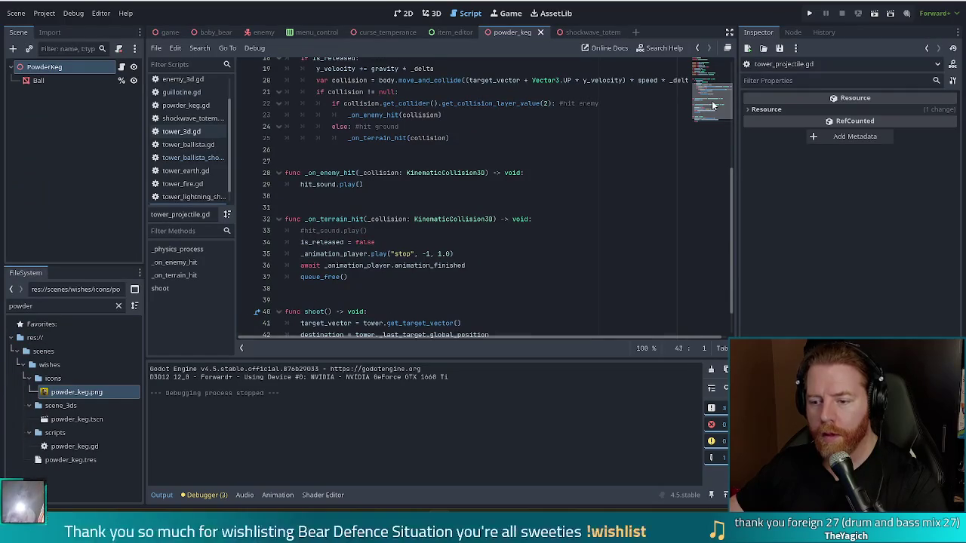
pyautogui.scroll(-1, 712, 106)
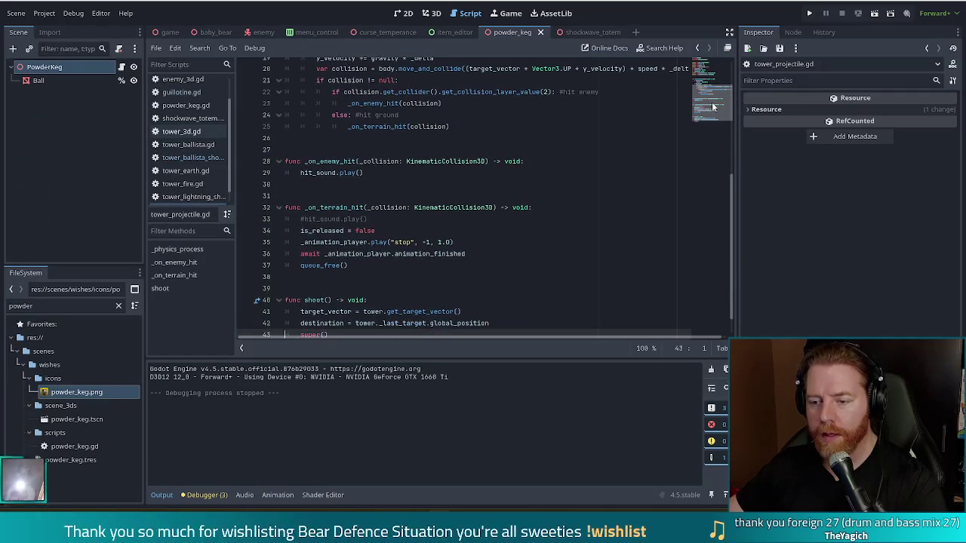
pyautogui.click(416, 247)
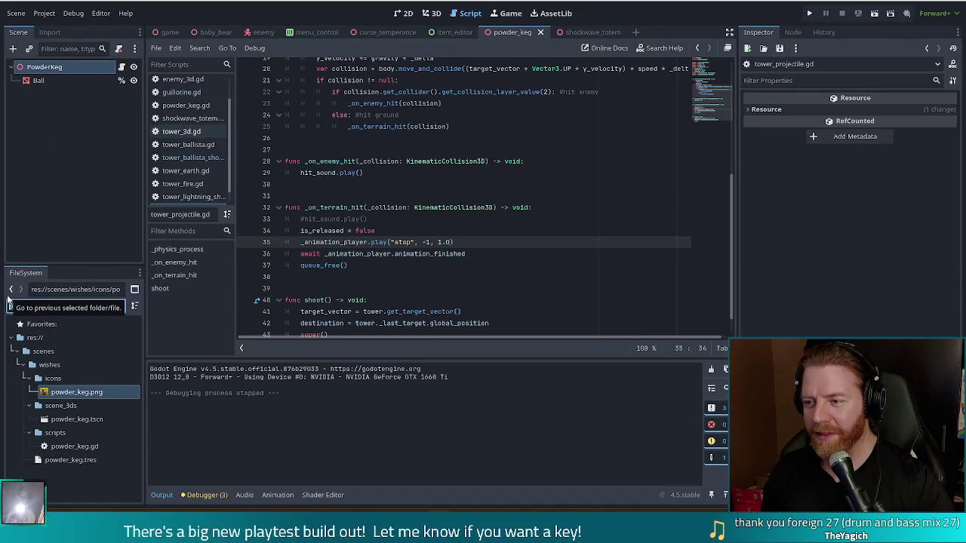
# Open tower_ballista_shot.tscn from the ballista files and select its TowerBallistaShot root node
pyautogui.click(8, 297)
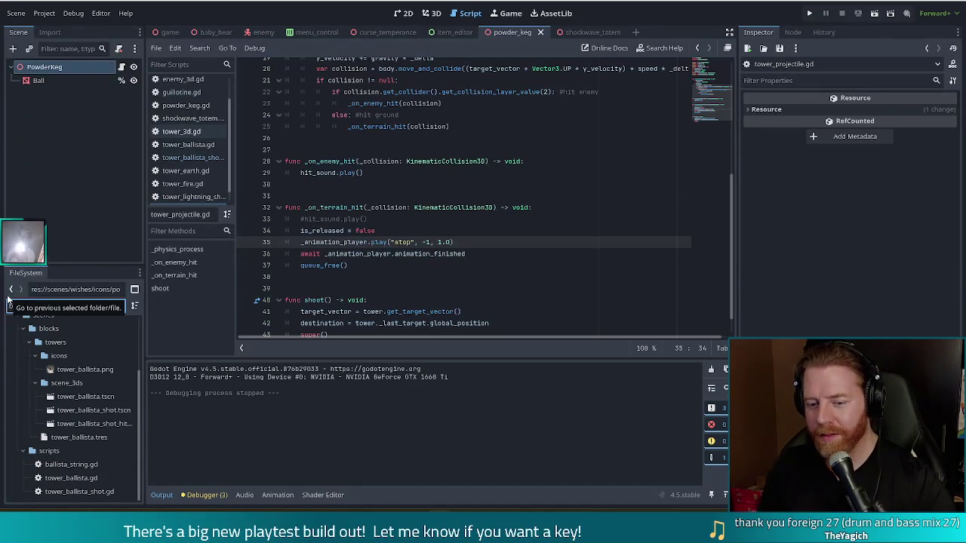
pyautogui.doubleClick(94, 410)
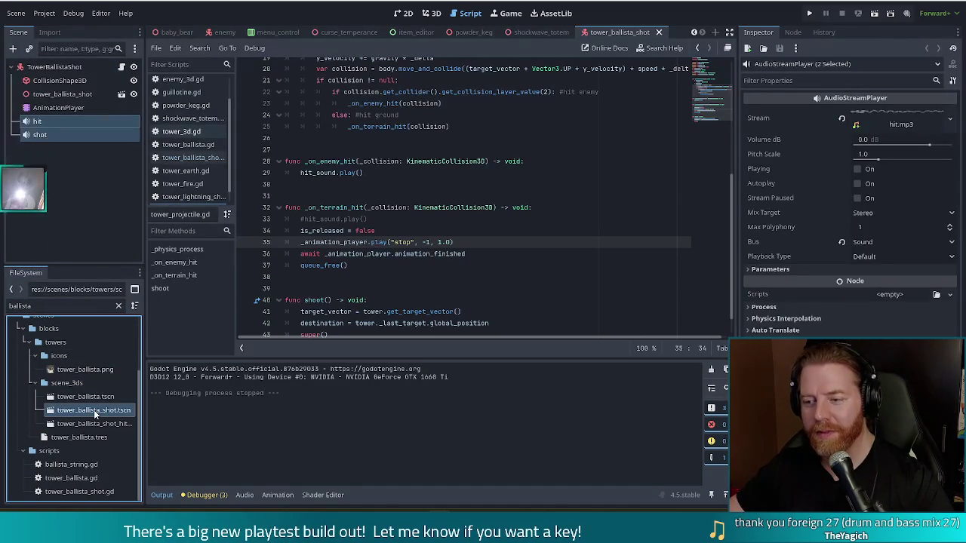
pyautogui.click(53, 66)
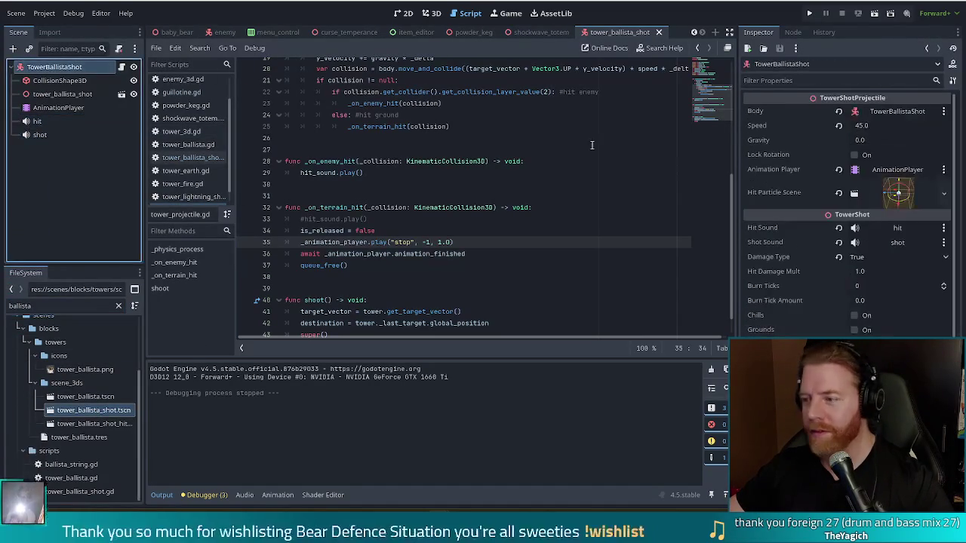
# Show the AnimationPlayer's 'stop' animation at 1.0 s to check its rotation and scale keys
pyautogui.click(58, 107)
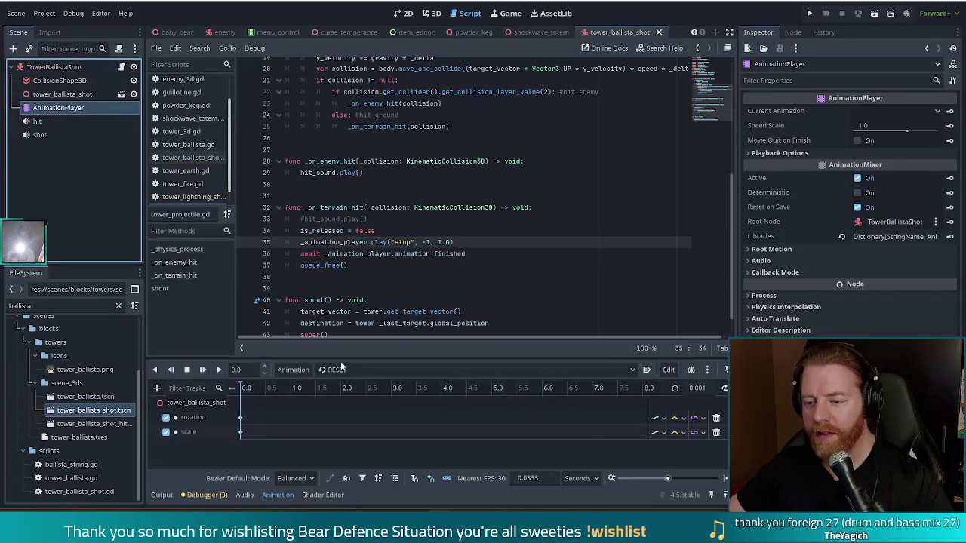
pyautogui.click(336, 369)
pyautogui.click(357, 398)
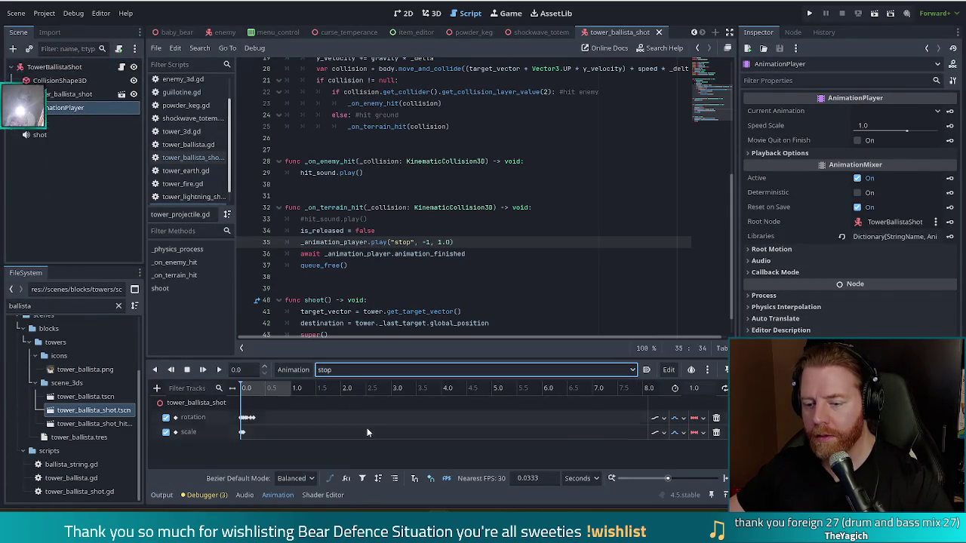
pyautogui.click(293, 393)
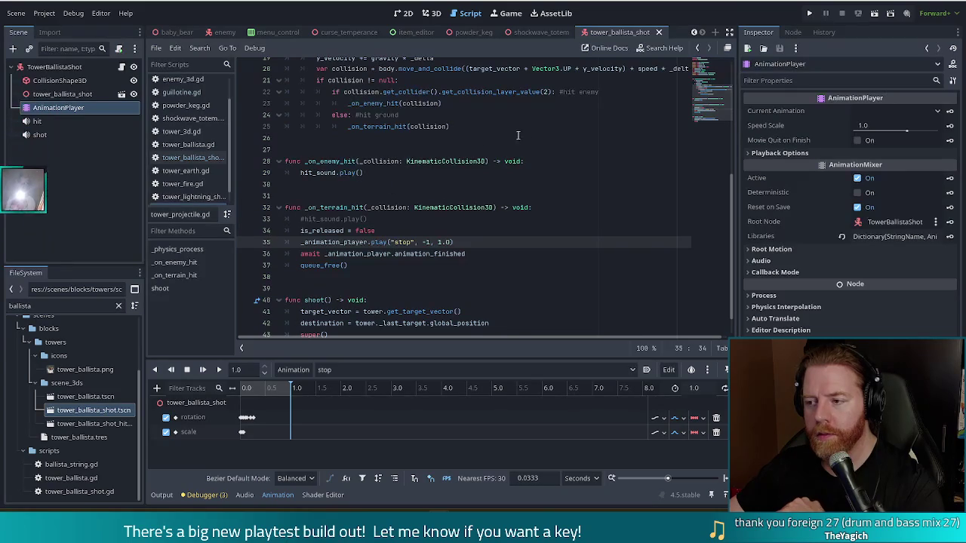
pyautogui.moveTo(724, 106); pyautogui.dragTo(720, 84)
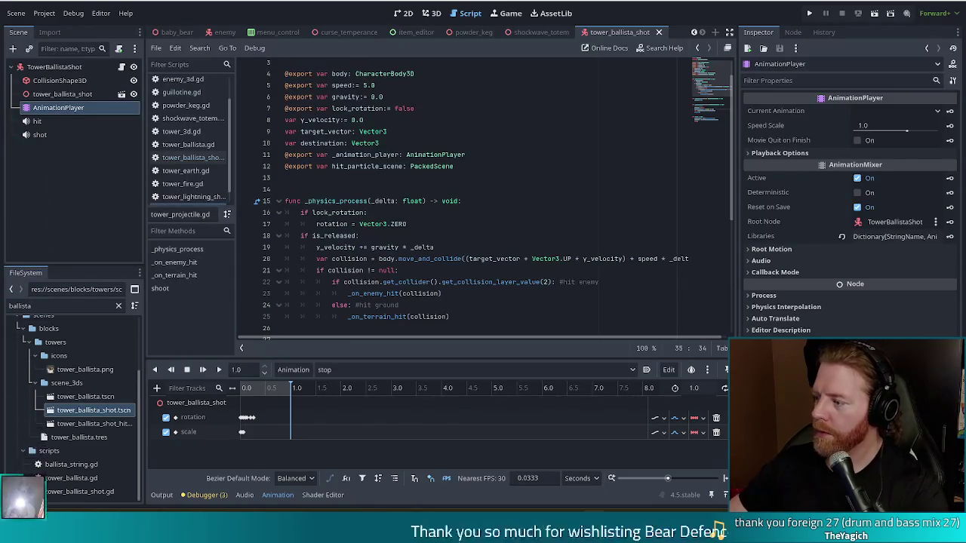
# Inspect the shot's cylinder CollisionShape3D in the 3D view, then reopen tower_ballista_shot.gd
pyautogui.scroll(-4, 703, 122)
pyautogui.scroll(-3, 703, 122)
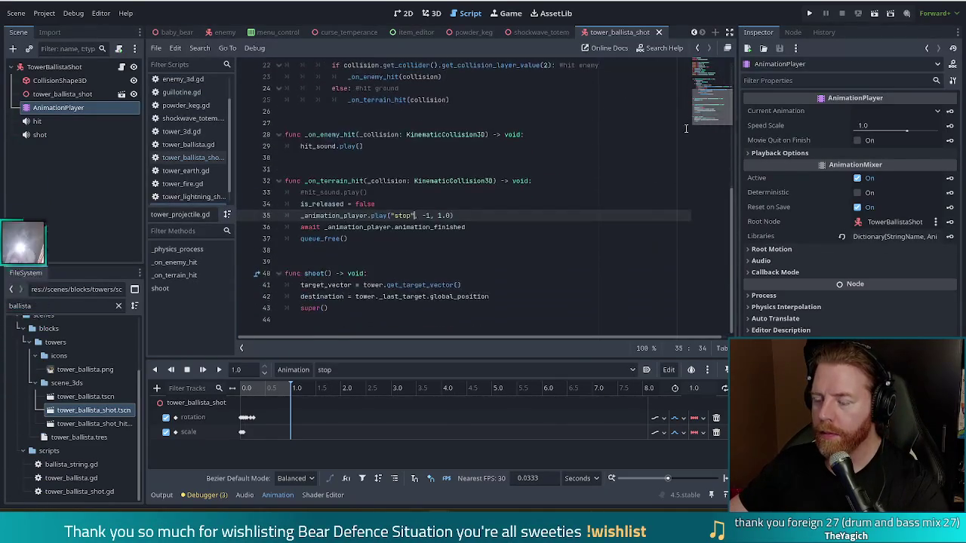
pyautogui.click(477, 173)
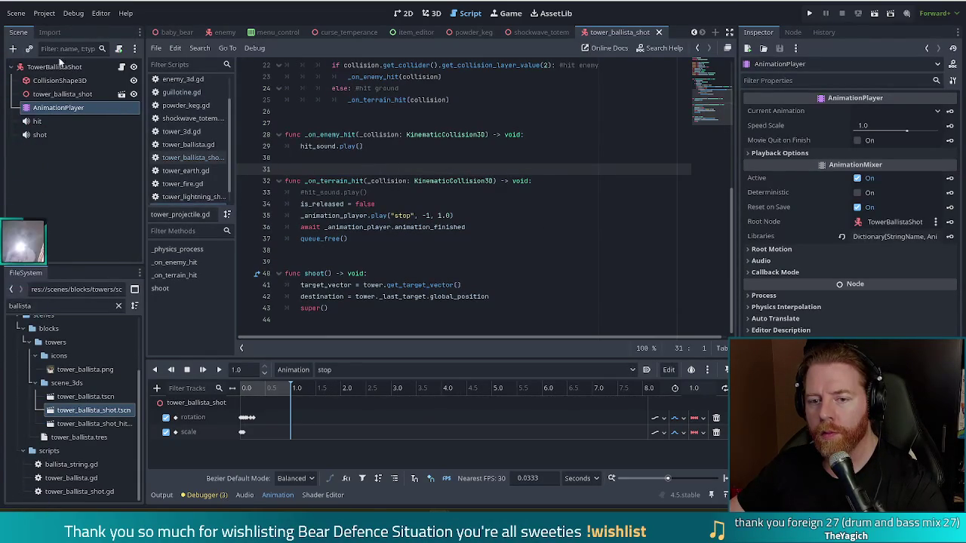
pyautogui.click(61, 80)
pyautogui.click(435, 15)
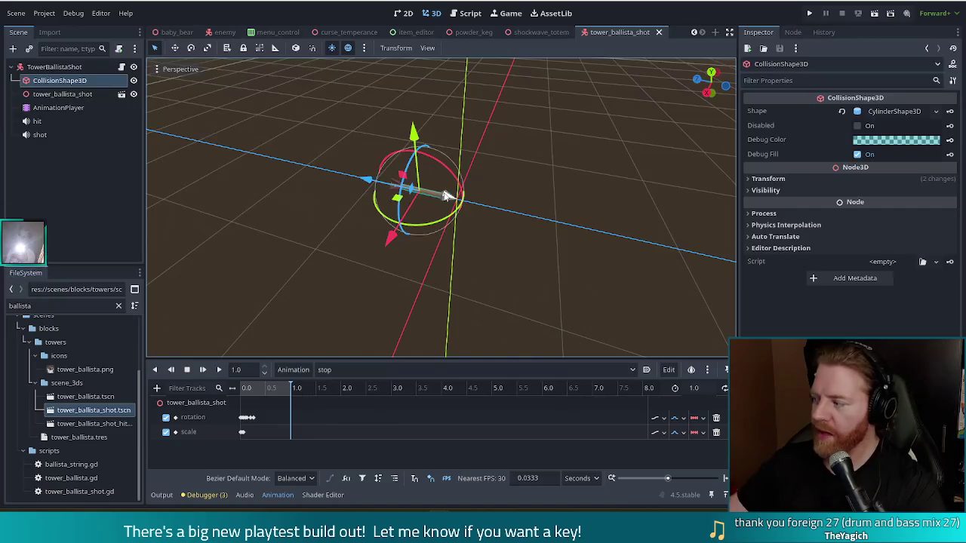
pyautogui.click(467, 15)
pyautogui.moveTo(717, 113)
pyautogui.mouseDown()
pyautogui.moveTo(713, 86)
pyautogui.moveTo(708, 117)
pyautogui.mouseUp()
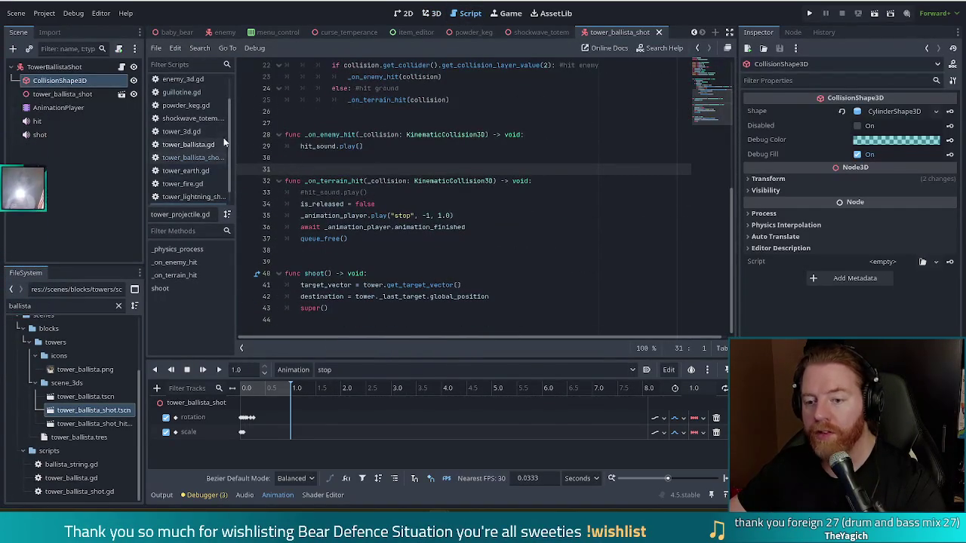
pyautogui.scroll(-1, 232, 151)
pyautogui.scroll(-1, 227, 144)
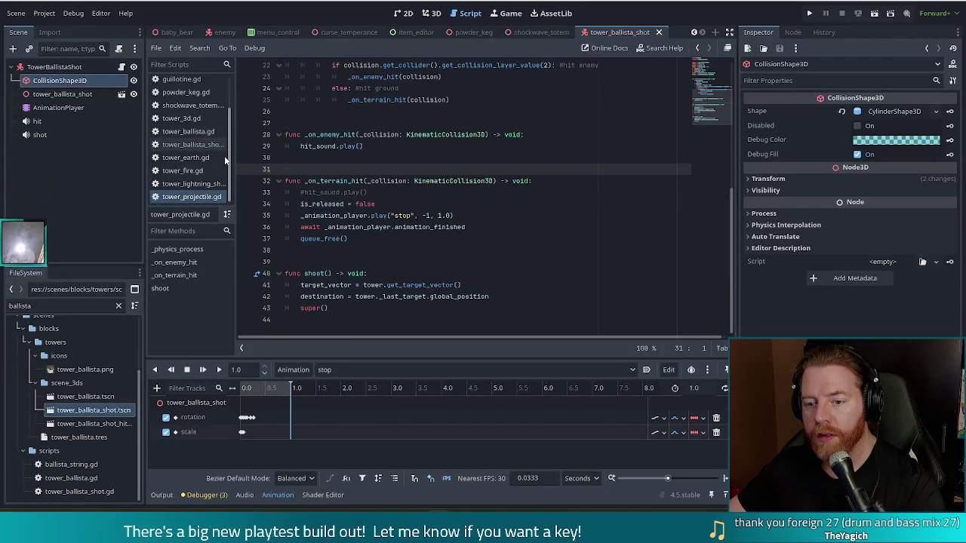
pyautogui.click(194, 145)
# Add a '#TODO like a rid' comment after the remove_child line
pyautogui.click(365, 205)
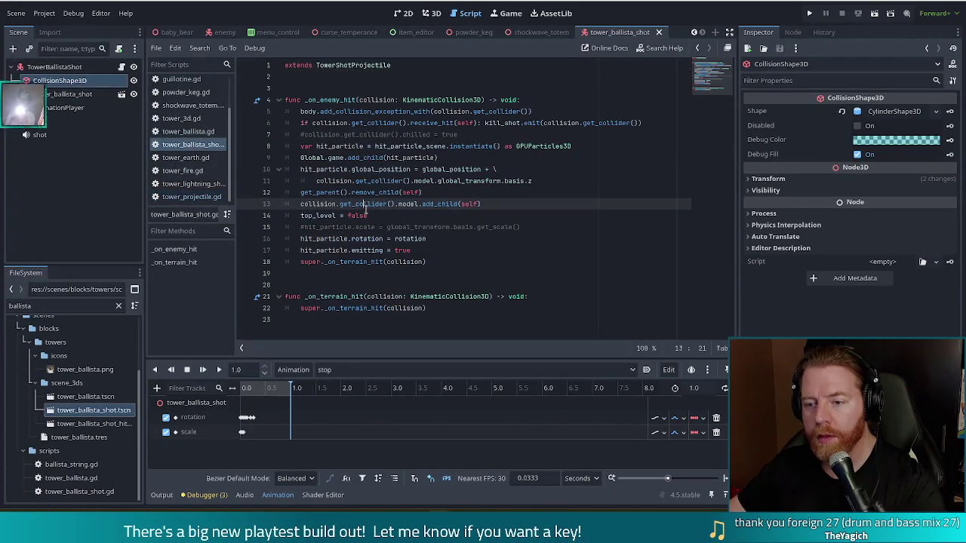
pyautogui.click(502, 204)
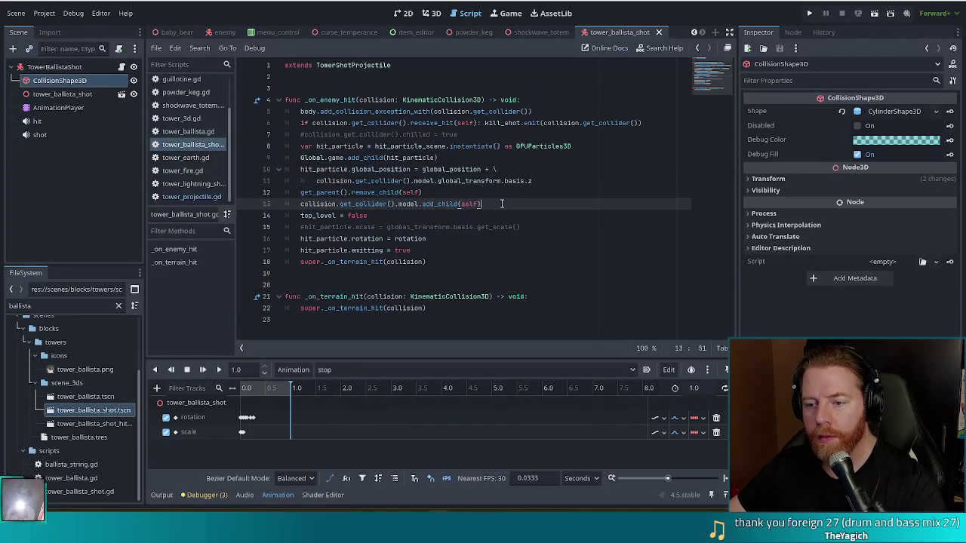
pyautogui.click(452, 194)
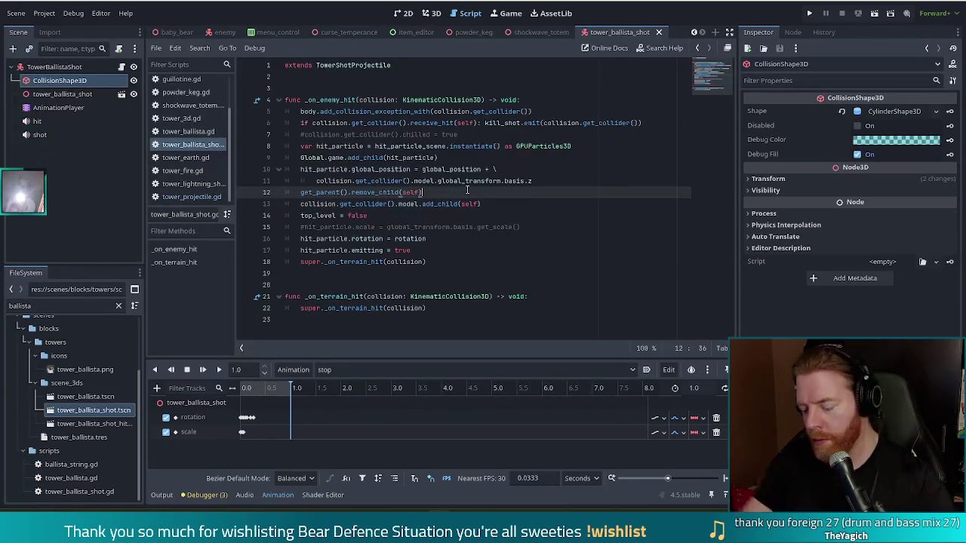
pyautogui.press('Return')
pyautogui.write('#')
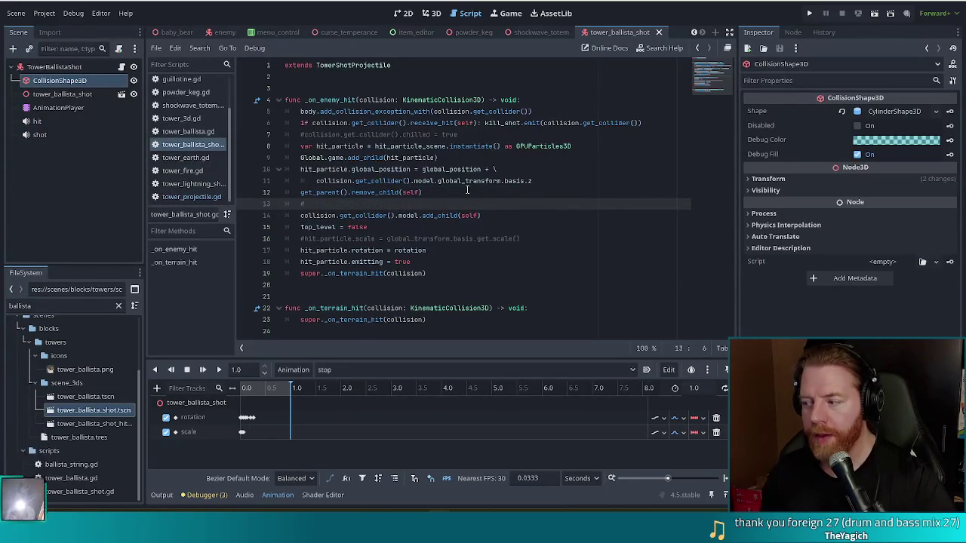
pyautogui.write('TODO let the arrow stick and dro')
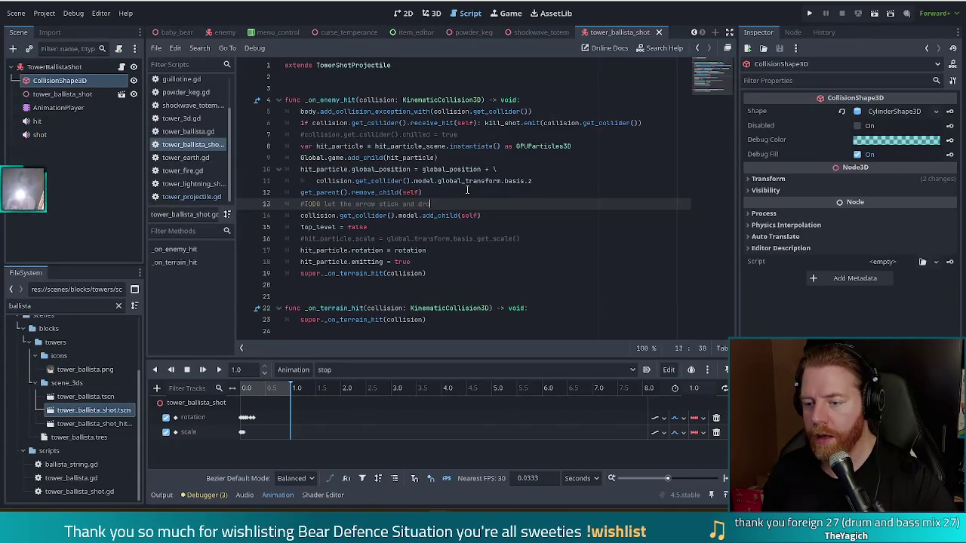
pyautogui.write('like a rid')
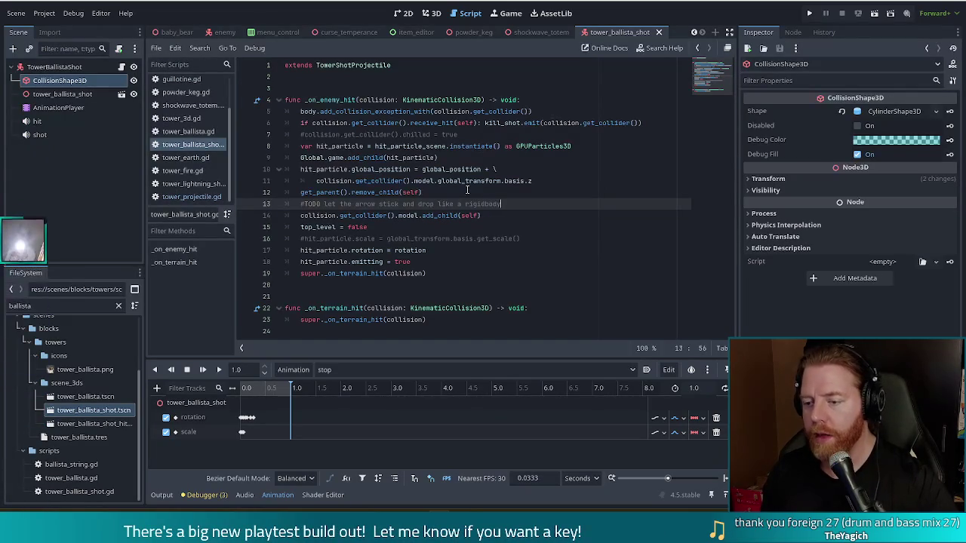
# Comment out the add_child and top_level lines and add queue_free() below them
pyautogui.press('Down')
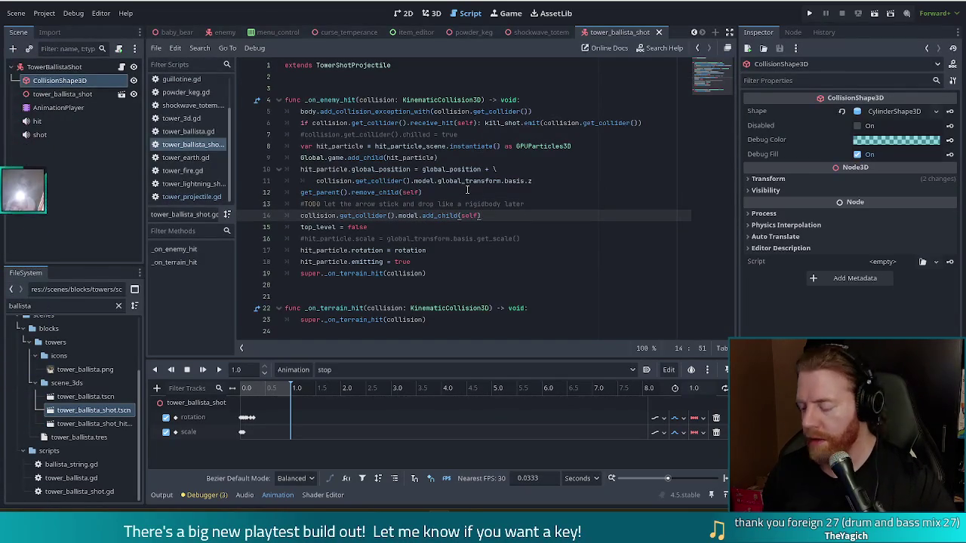
pyautogui.press('Home')
pyautogui.hotkey('shift', 'Down')
pyautogui.hotkey('ctrl', 'k')
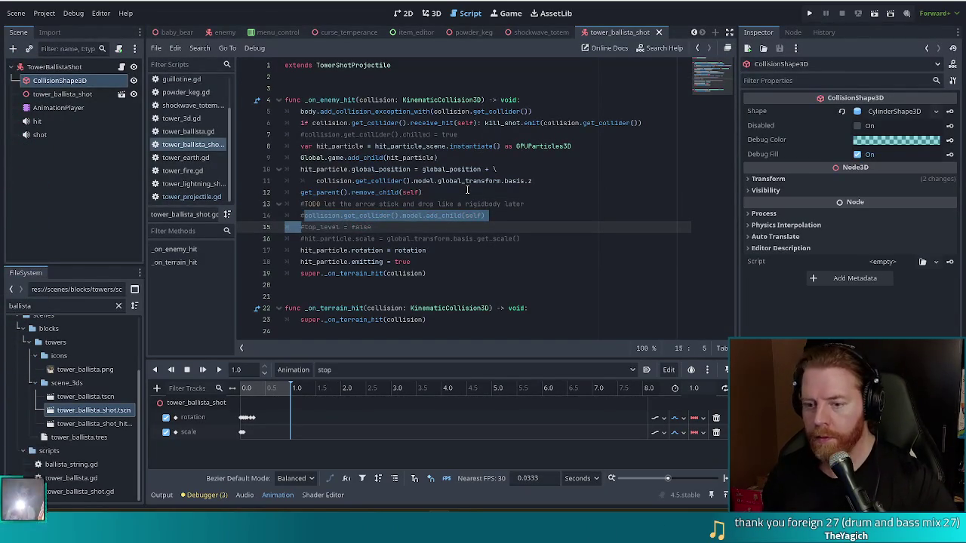
pyautogui.press('End')
pyautogui.press('Return')
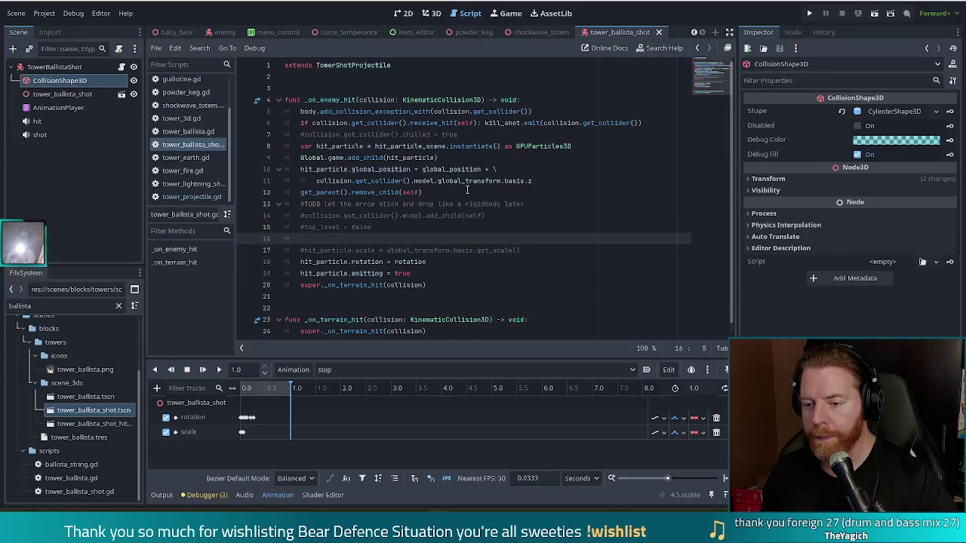
pyautogui.press('BackSpace')
pyautogui.press('BackSpace')
pyautogui.press('Down')
pyautogui.press('Down')
pyautogui.press('Down')
pyautogui.press('Down')
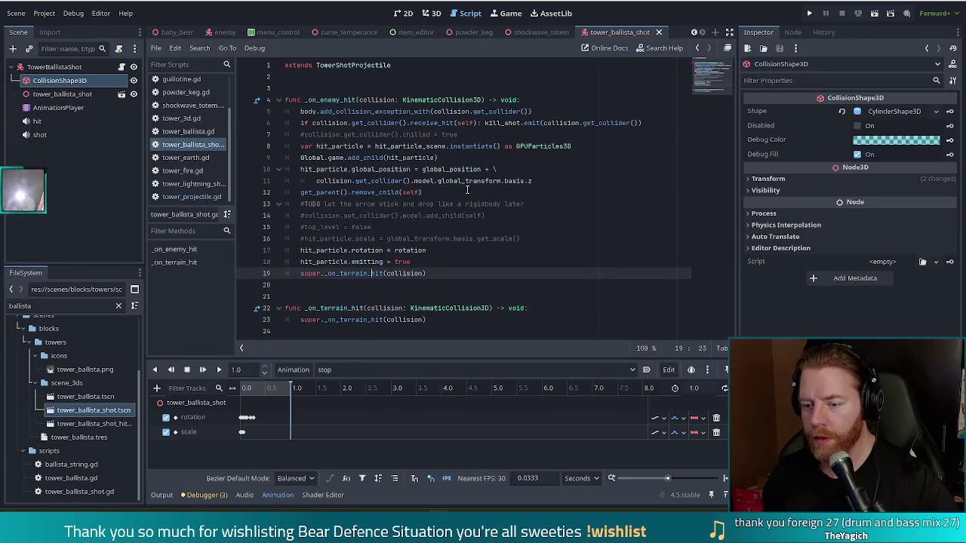
pyautogui.press('Up')
pyautogui.press('Up')
pyautogui.press('Up')
pyautogui.press('Up')
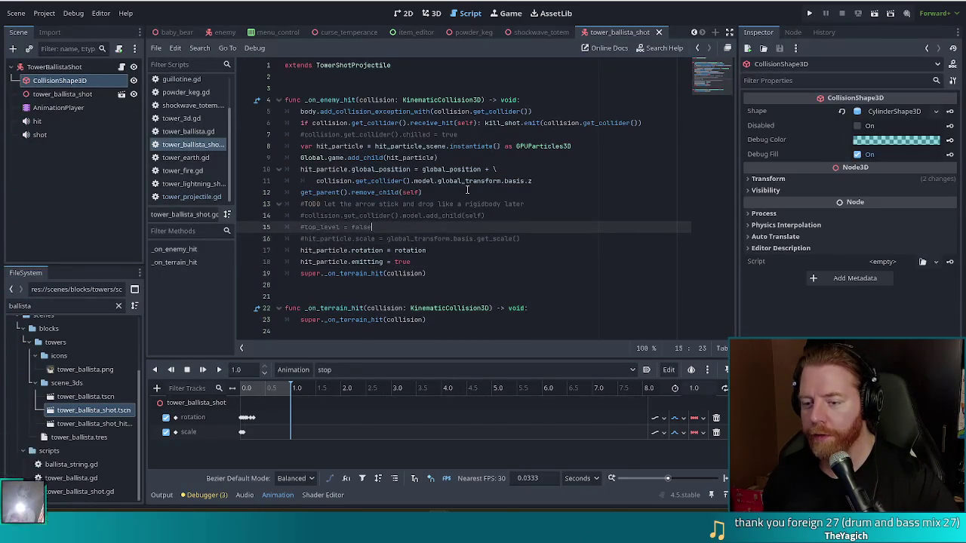
pyautogui.press('Return')
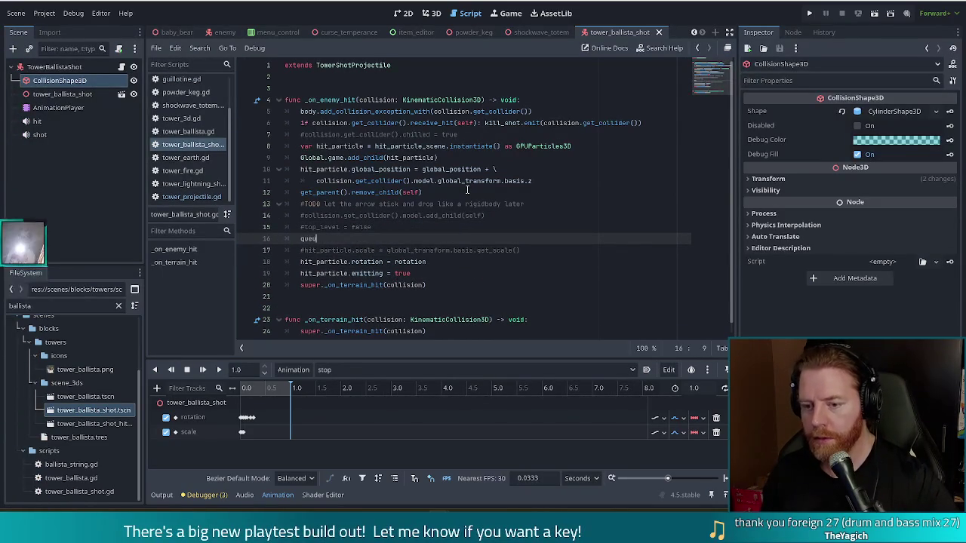
pyautogui.write('e')
pyautogui.press('Return')
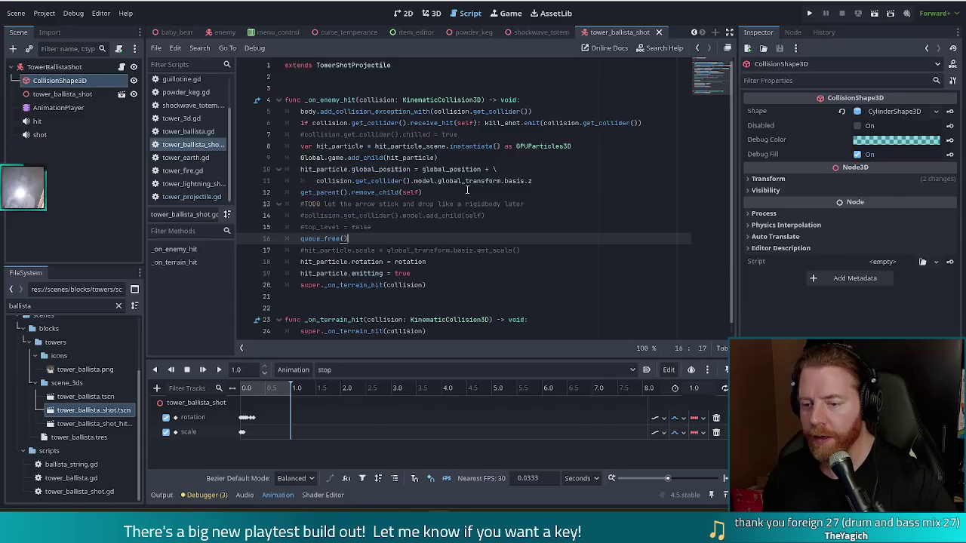
# Delete the commented-out hit_particle.scale and chilled lines from the enemy-hit function
pyautogui.click(449, 282)
pyautogui.moveTo(545, 256); pyautogui.dragTo(546, 238)
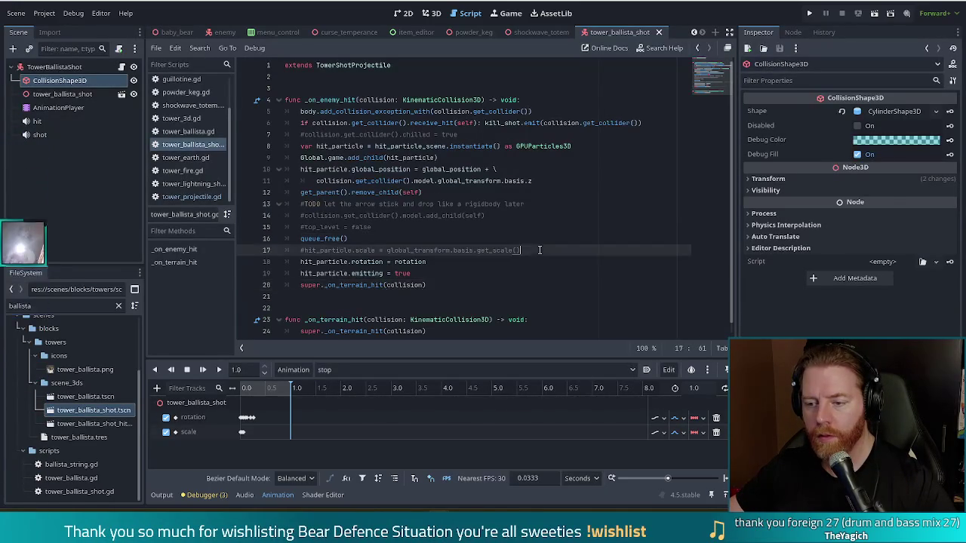
pyautogui.press('BackSpace')
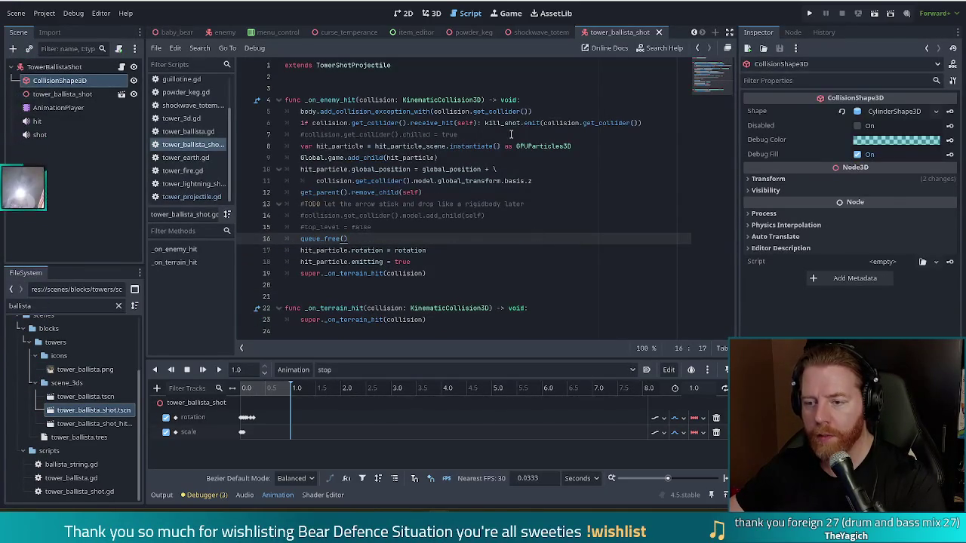
pyautogui.moveTo(504, 135); pyautogui.dragTo(649, 123)
pyautogui.press('BackSpace')
pyautogui.click(433, 262)
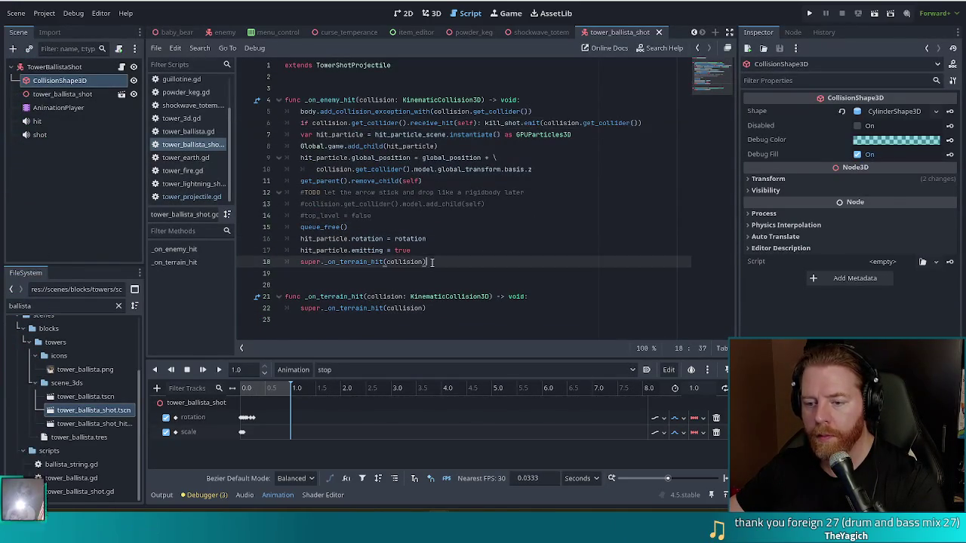
pyautogui.moveTo(432, 261); pyautogui.dragTo(446, 232)
pyautogui.hotkey('ctrl', 'c')
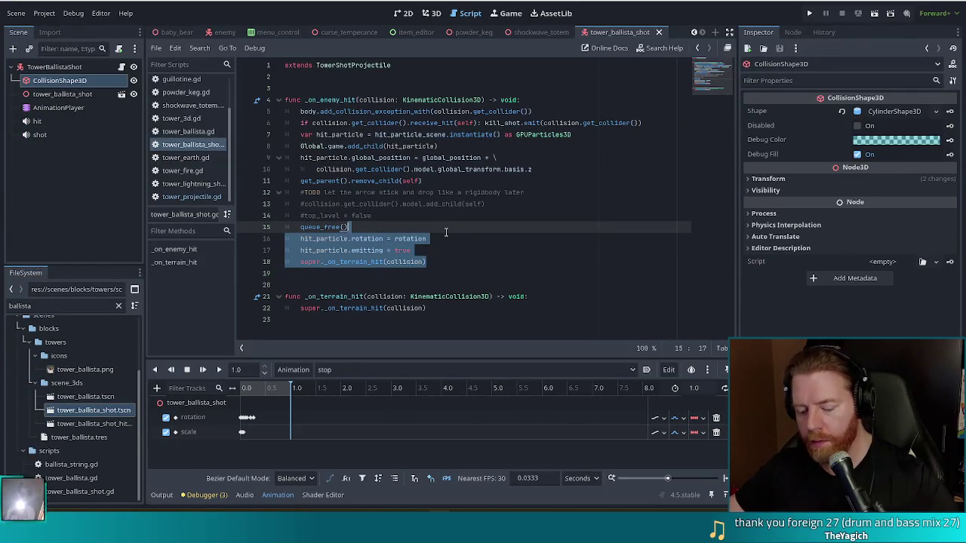
# Move the rotation and emitting lines after the particle position line, and super._on_terrain_hit below queue_free()
pyautogui.press('BackSpace')
pyautogui.click(553, 169)
pyautogui.hotkey('ctrl', 'v')
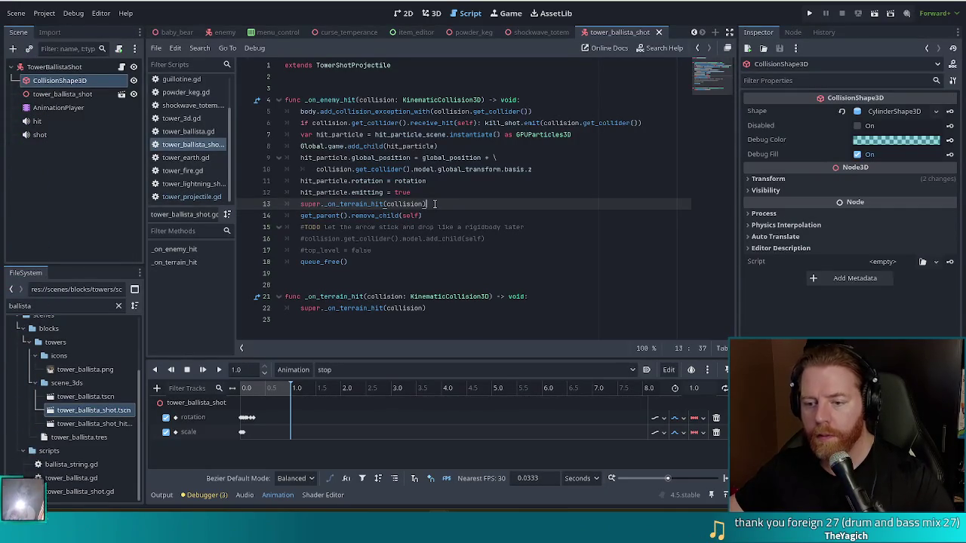
pyautogui.moveTo(435, 204); pyautogui.dragTo(443, 192)
pyautogui.hotkey('ctrl', 'x')
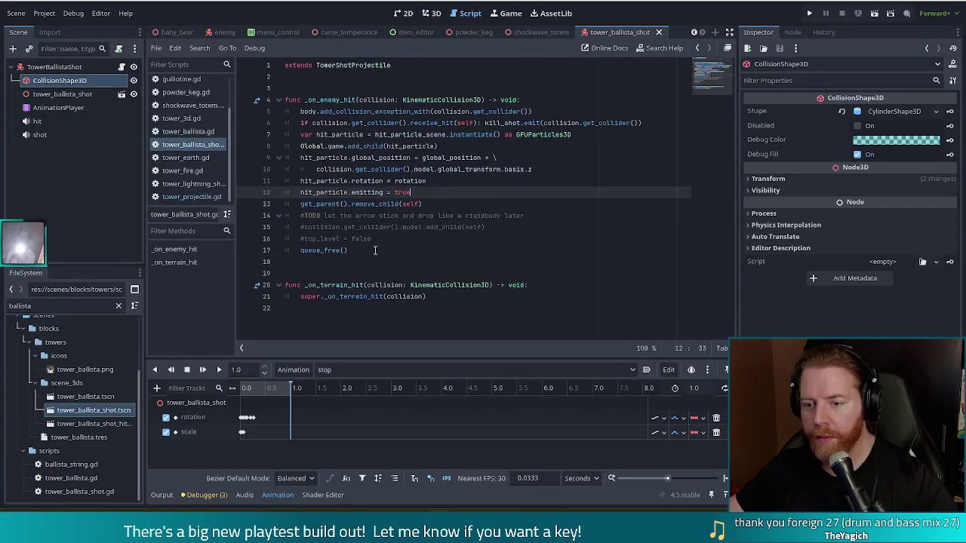
pyautogui.click(470, 250)
pyautogui.hotkey('ctrl', 'v')
# Save the script and launch the game to test the changes
pyautogui.hotkey('ctrl', 's')
pyautogui.click(391, 192)
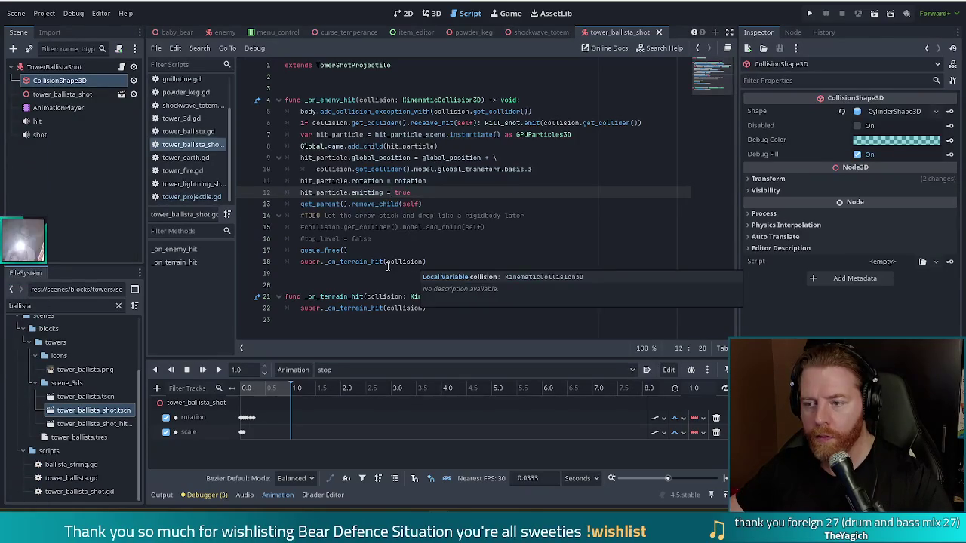
pyautogui.click(810, 12)
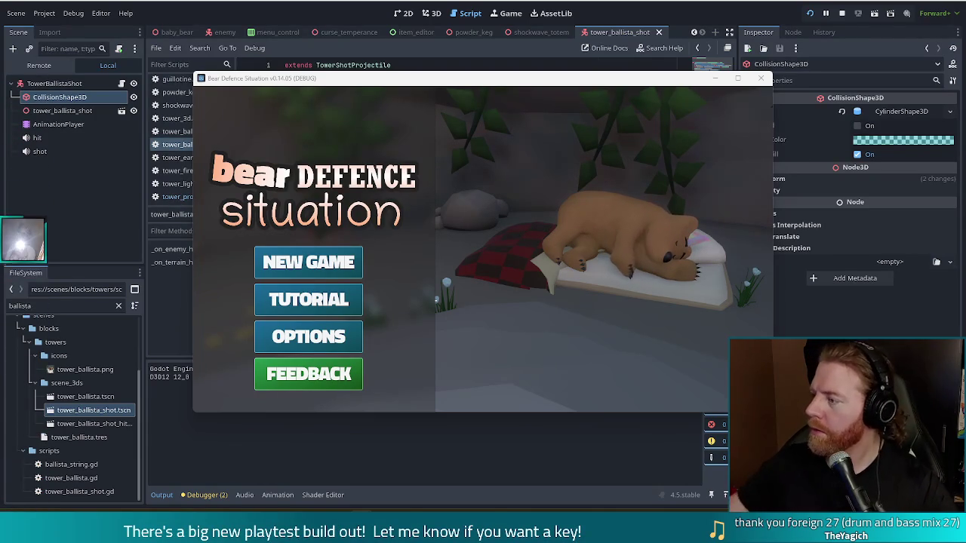
# Start a new game, then open and close the developer console without running a command
pyautogui.click(309, 262)
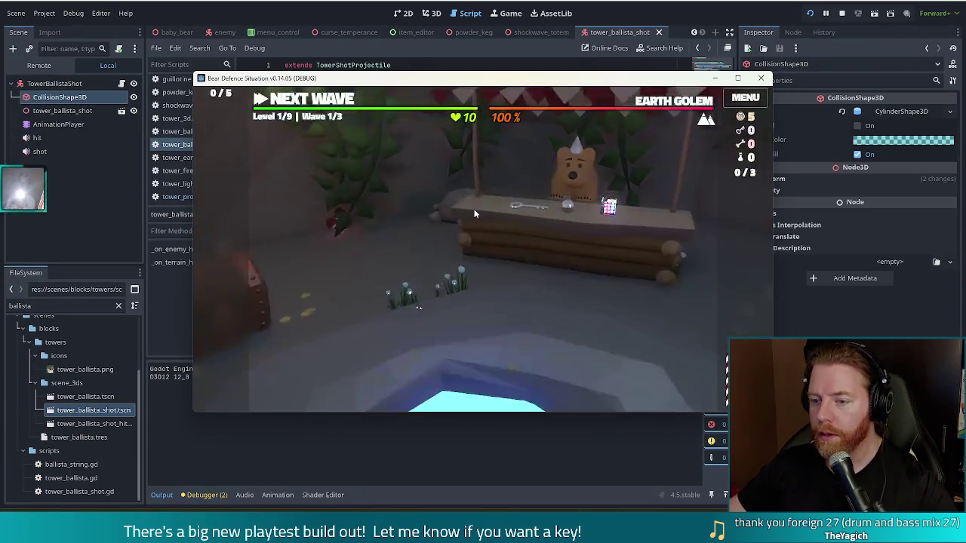
pyautogui.press('`')
pyautogui.write('a')
pyautogui.press('BackSpace')
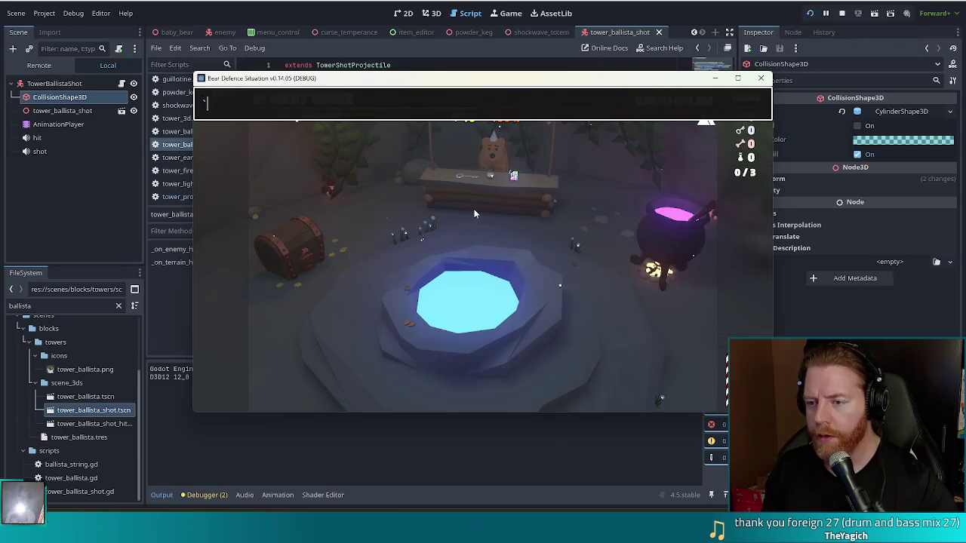
pyautogui.press('`')
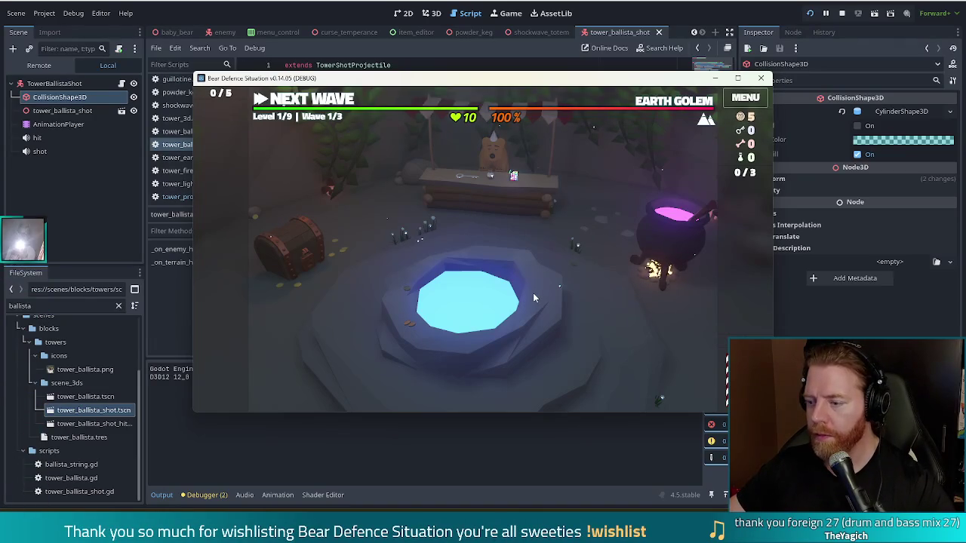
# Take the Training Wheels wish from the wishing well
pyautogui.click(533, 295)
pyautogui.click(578, 299)
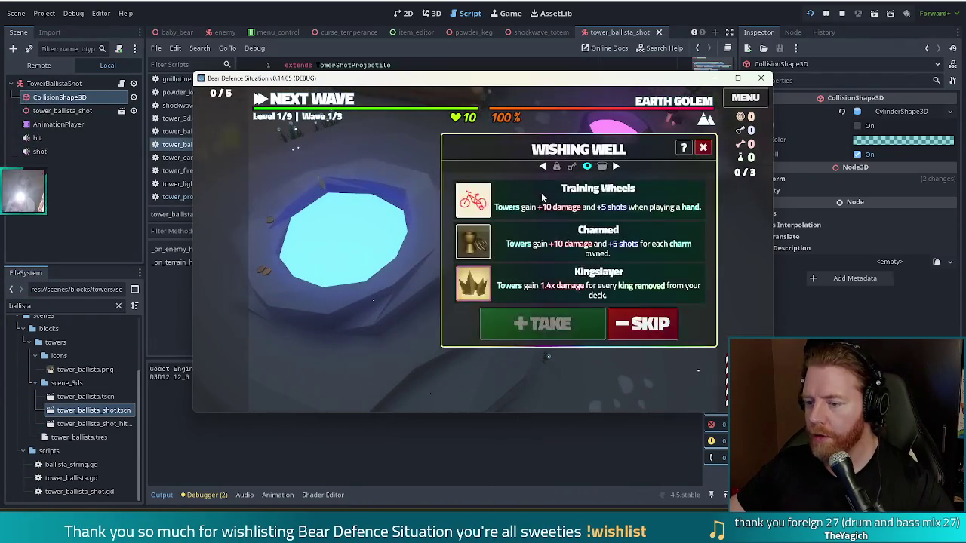
pyautogui.click(541, 323)
pyautogui.click(304, 141)
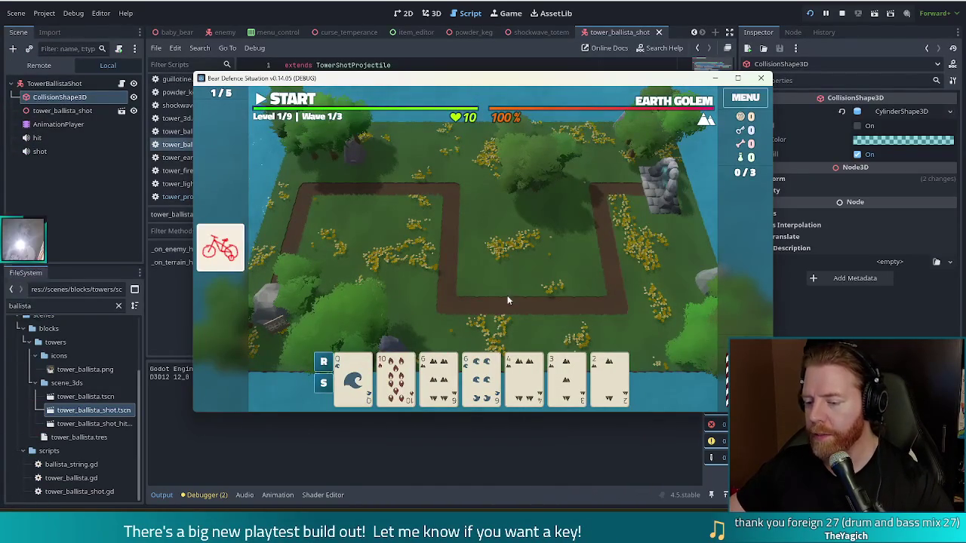
pyautogui.moveTo(524, 375)
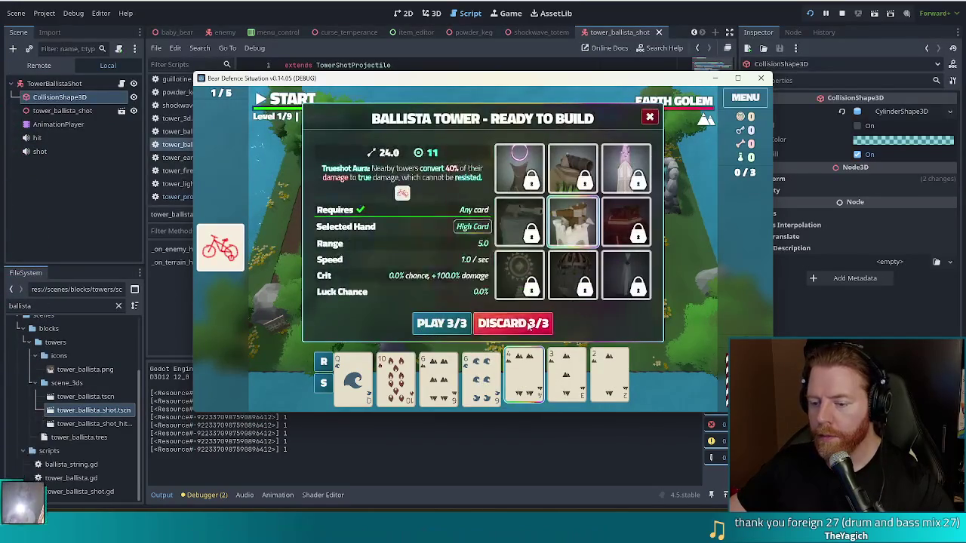
# Discard the three Earth cards, play a Two Pair hand, and place the ballista beside the path
pyautogui.click(514, 323)
pyautogui.click(352, 378)
pyautogui.click(396, 377)
pyautogui.click(567, 377)
pyautogui.click(610, 378)
pyautogui.click(442, 325)
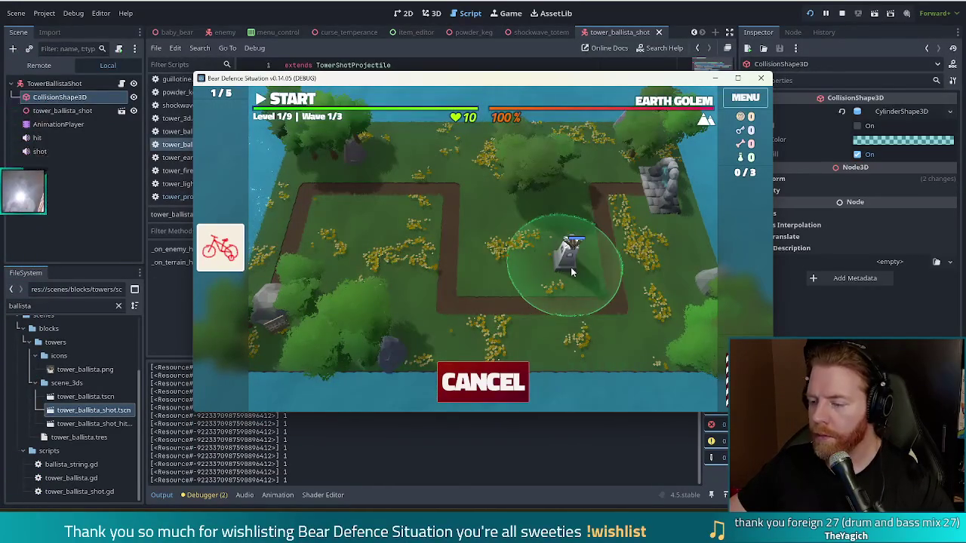
pyautogui.click(574, 253)
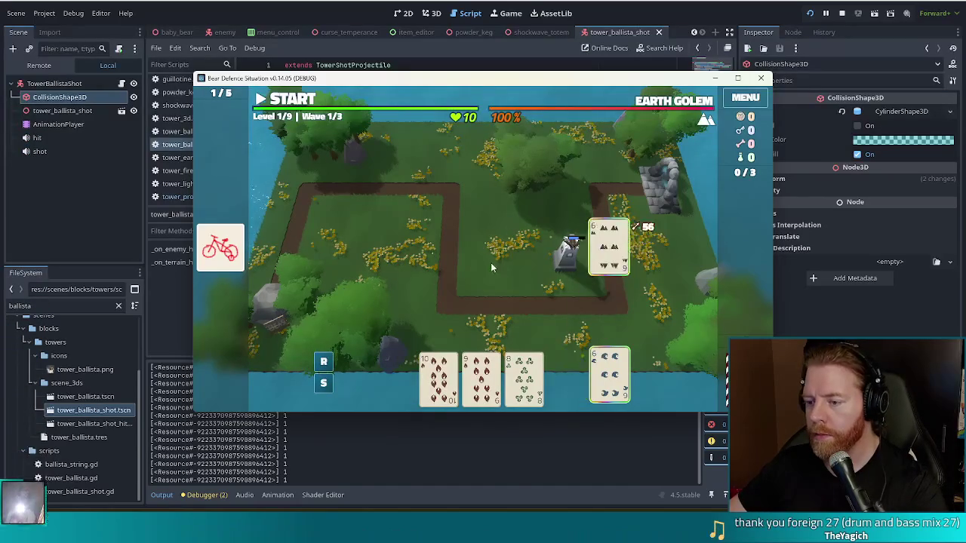
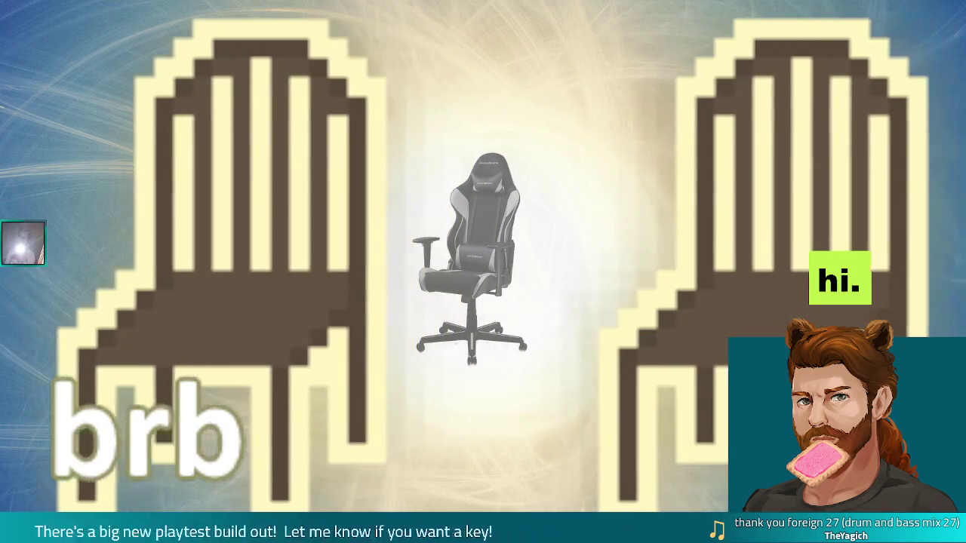
# Lower the system volume to 34 while the Bear Defence Situation debug game is shown
pyautogui.press('XF86AudioLowerVolume')
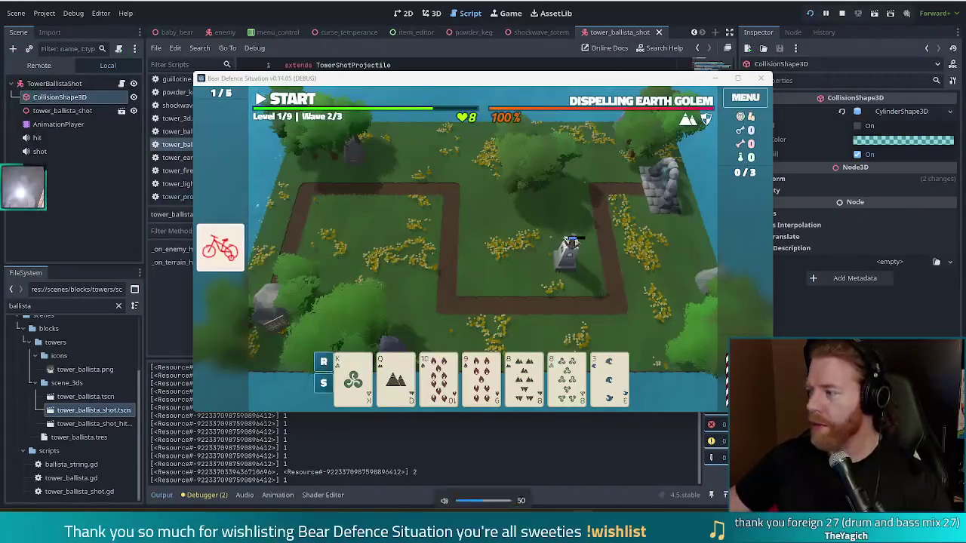